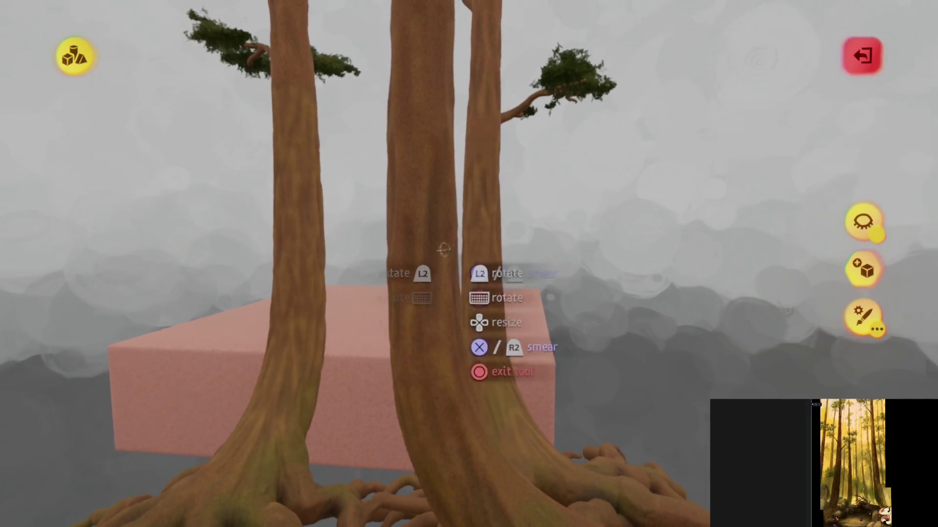
Step: Smear the nearby trunk surface while moving the view among the tall trunks and branches
drag(240, 306, 463, 328)
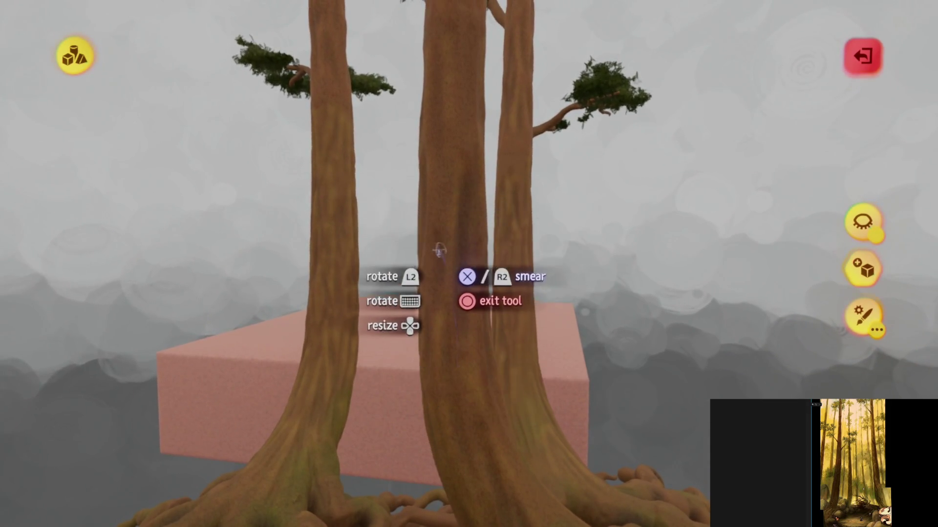
mouse_move(464, 277)
mouse_down()
mouse_move(446, 270)
mouse_move(415, 349)
mouse_up()
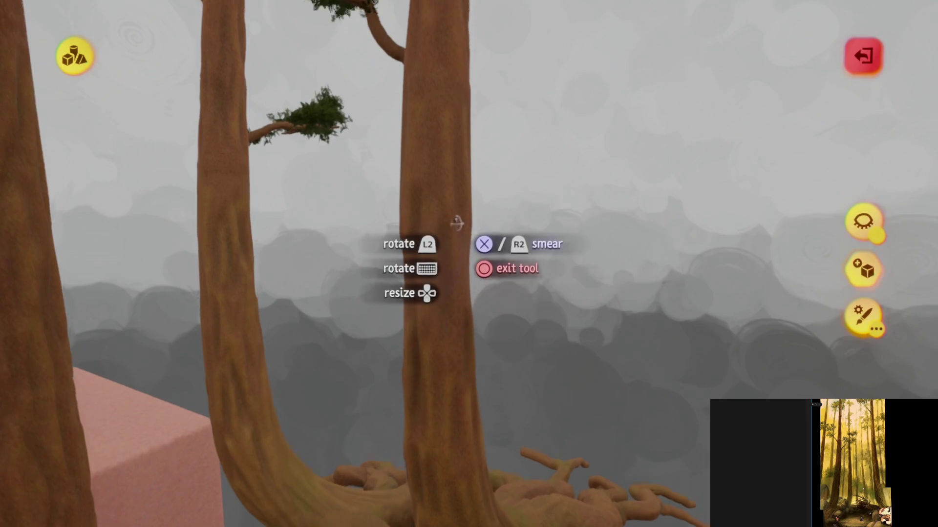
drag(456, 221, 426, 329)
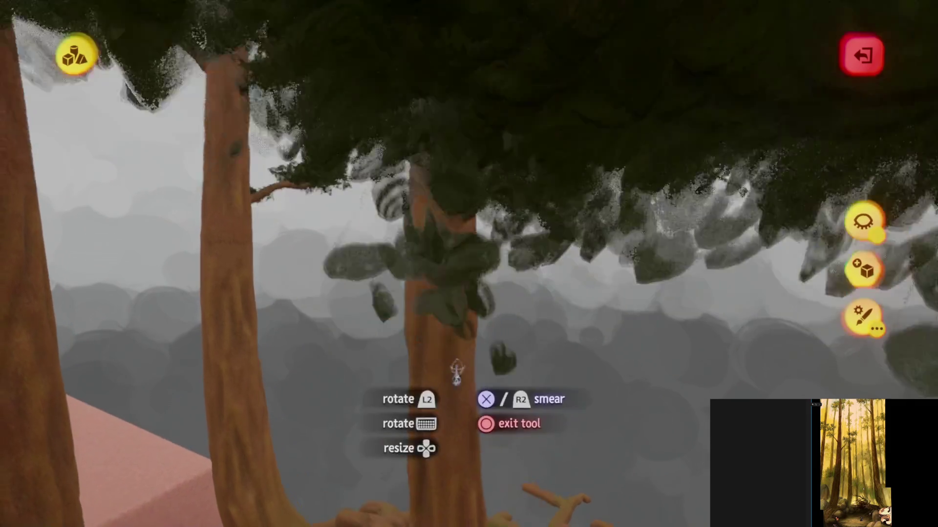
mouse_move(444, 451)
mouse_down()
mouse_move(428, 171)
mouse_move(439, 262)
mouse_up()
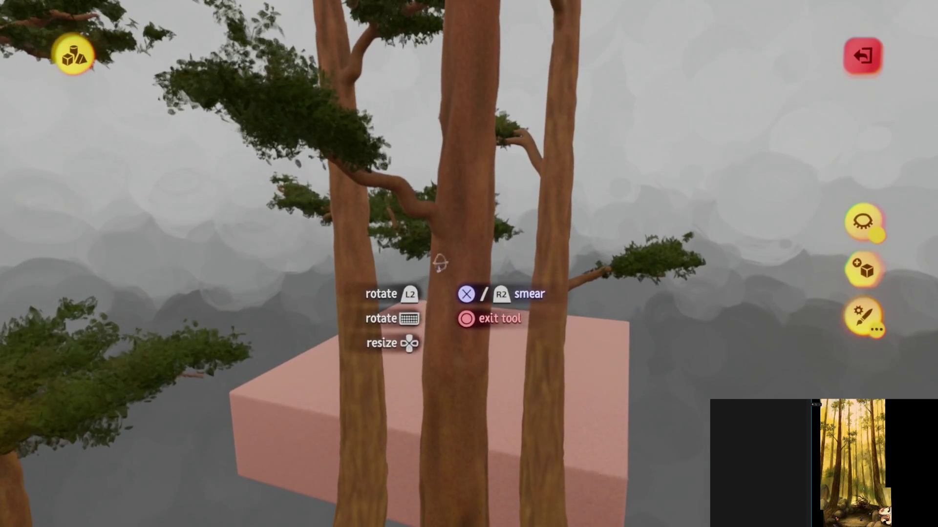
mouse_move(454, 141)
mouse_down()
mouse_move(464, 261)
mouse_move(467, 234)
mouse_up()
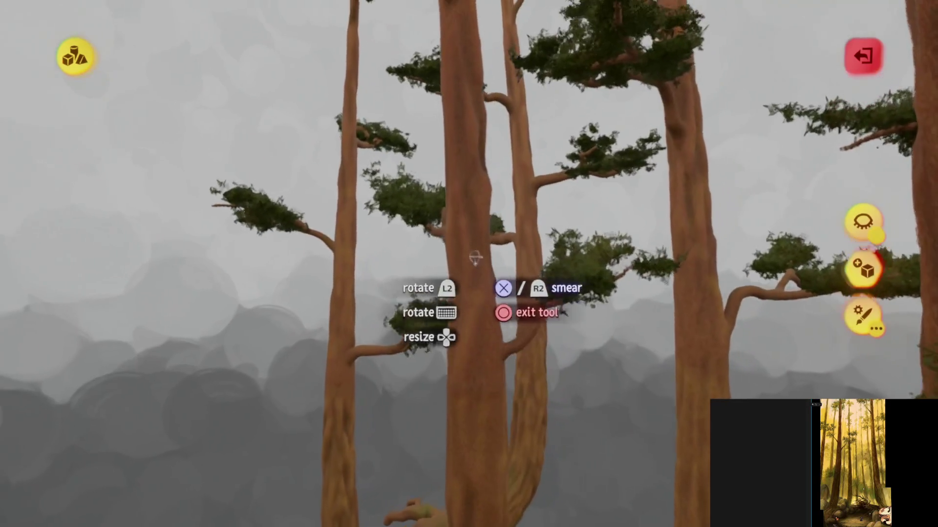
mouse_move(471, 270)
mouse_down()
mouse_move(444, 154)
mouse_move(461, 228)
mouse_move(459, 312)
mouse_up()
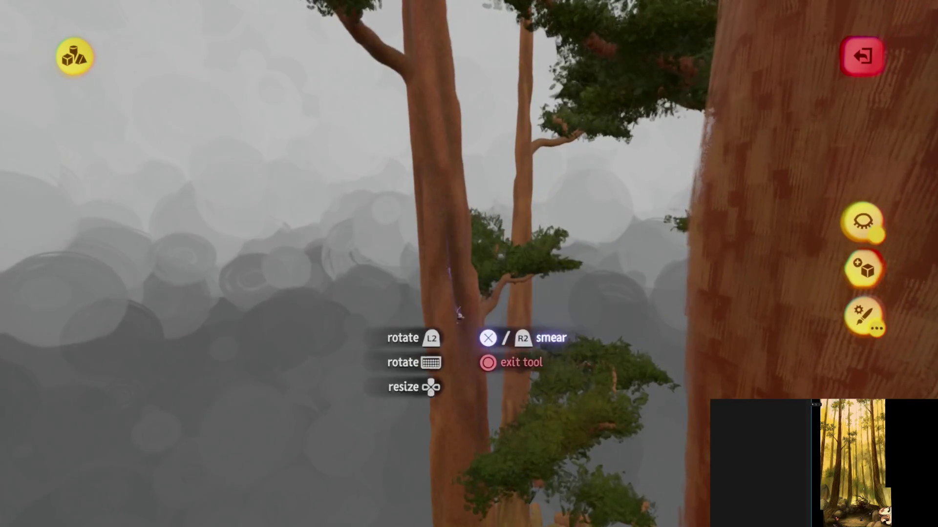
mouse_move(416, 102)
mouse_down()
mouse_move(444, 171)
mouse_move(429, 205)
mouse_move(450, 223)
mouse_move(445, 189)
mouse_move(463, 257)
mouse_move(464, 164)
mouse_move(453, 288)
mouse_move(447, 242)
mouse_move(460, 200)
mouse_move(447, 186)
mouse_move(432, 220)
mouse_move(421, 198)
mouse_move(458, 241)
mouse_move(456, 298)
mouse_move(444, 181)
mouse_move(446, 231)
mouse_move(442, 207)
mouse_move(476, 314)
mouse_move(458, 335)
mouse_move(488, 190)
mouse_up()
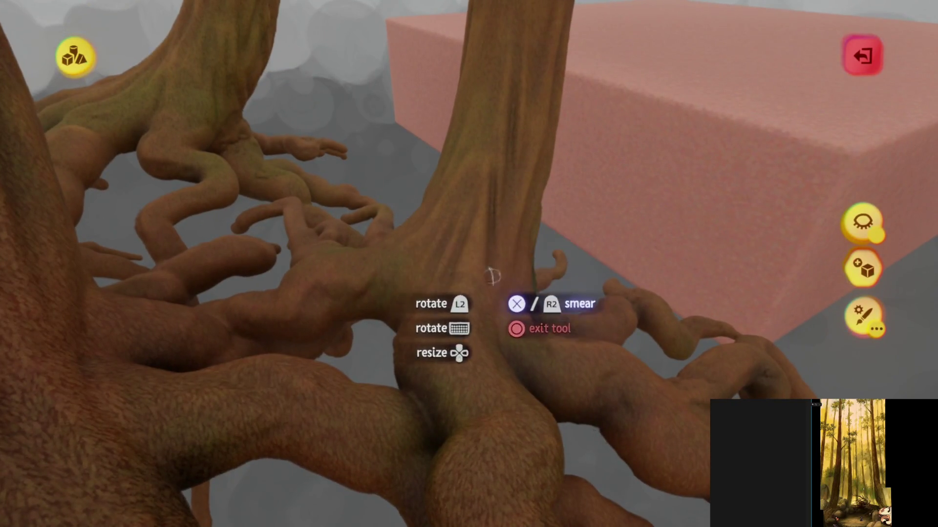
mouse_move(457, 276)
mouse_down()
mouse_move(496, 63)
mouse_move(518, 135)
mouse_up()
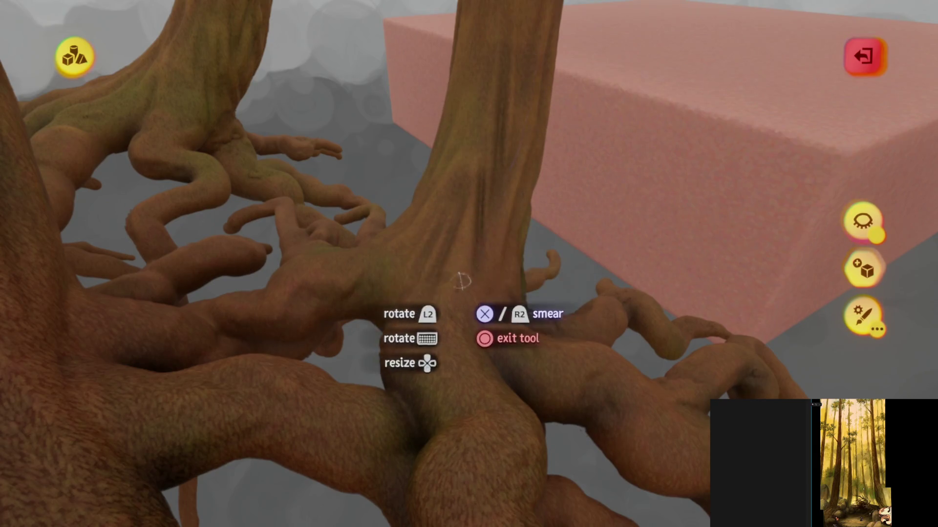
mouse_move(434, 275)
mouse_down()
mouse_move(450, 203)
mouse_move(447, 212)
mouse_move(522, 133)
mouse_up()
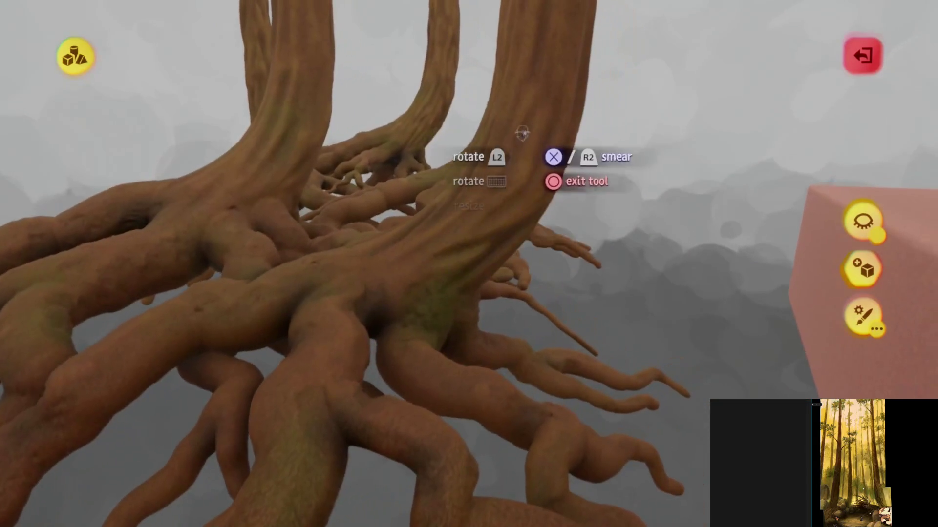
mouse_move(457, 239)
mouse_down()
mouse_move(492, 227)
mouse_move(481, 182)
mouse_up()
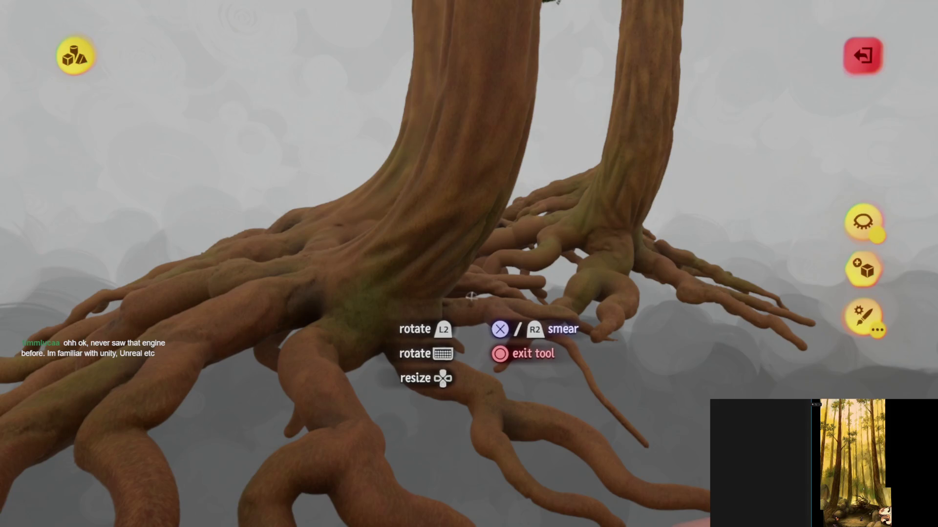
drag(472, 270, 467, 214)
mouse_move(437, 328)
mouse_down()
mouse_move(413, 377)
mouse_move(463, 226)
mouse_up()
drag(450, 307, 455, 254)
drag(442, 167, 444, 319)
mouse_move(436, 211)
mouse_down()
mouse_move(446, 255)
mouse_move(466, 250)
mouse_move(451, 245)
mouse_up()
mouse_move(421, 99)
mouse_down()
mouse_move(470, 289)
mouse_move(455, 249)
mouse_move(435, 285)
mouse_move(450, 157)
mouse_move(450, 258)
mouse_move(429, 256)
mouse_move(425, 303)
mouse_move(408, 129)
mouse_move(440, 268)
mouse_move(435, 193)
mouse_move(449, 262)
mouse_move(437, 227)
mouse_up()
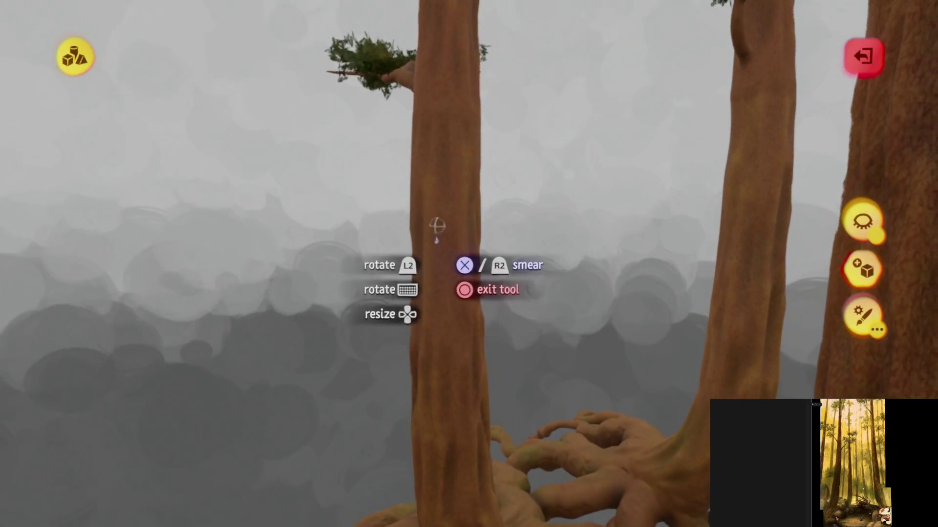
mouse_move(440, 161)
mouse_down()
mouse_move(429, 199)
mouse_move(439, 189)
mouse_move(450, 270)
mouse_move(432, 308)
mouse_move(440, 248)
mouse_up()
mouse_move(422, 164)
mouse_down()
mouse_move(419, 230)
mouse_move(437, 240)
mouse_move(437, 184)
mouse_move(413, 155)
mouse_move(409, 183)
mouse_move(407, 157)
mouse_up()
mouse_move(412, 297)
mouse_down()
mouse_move(415, 204)
mouse_move(421, 304)
mouse_move(391, 351)
mouse_move(414, 192)
mouse_move(399, 198)
mouse_move(404, 187)
mouse_up()
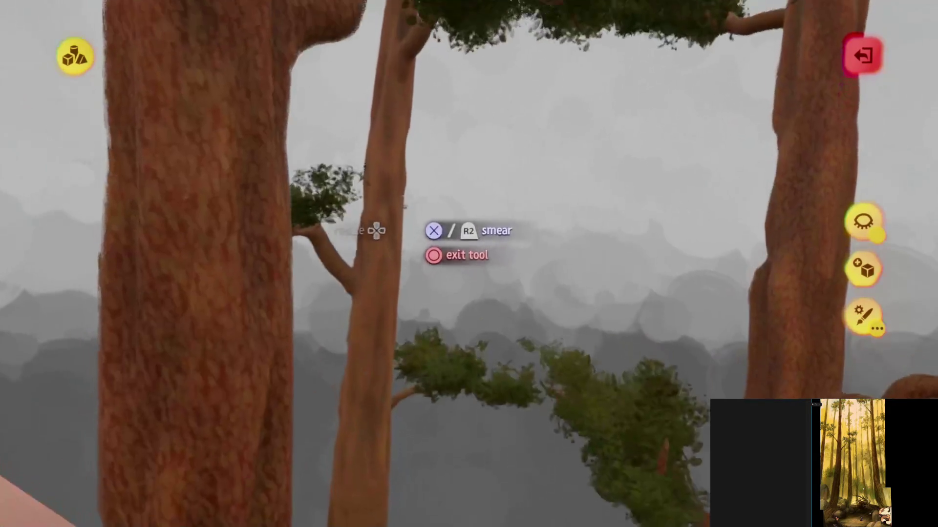
mouse_move(379, 134)
mouse_down()
mouse_move(391, 189)
mouse_move(406, 206)
mouse_up()
drag(396, 166, 397, 204)
mouse_move(402, 107)
mouse_down()
mouse_move(438, 323)
mouse_move(435, 314)
mouse_up()
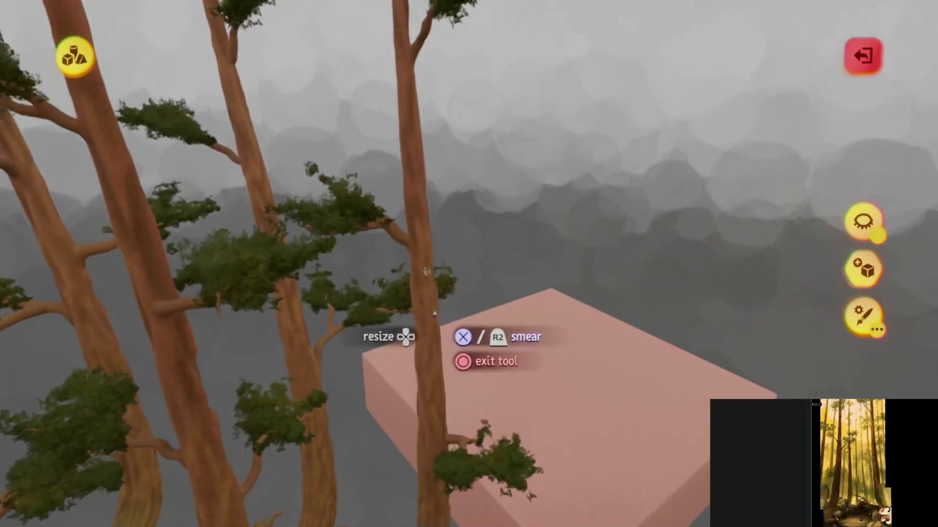
mouse_move(413, 195)
mouse_down()
mouse_move(437, 193)
mouse_move(431, 213)
mouse_move(447, 297)
mouse_move(455, 246)
mouse_move(440, 303)
mouse_move(419, 193)
mouse_move(433, 130)
mouse_move(448, 253)
mouse_move(437, 78)
mouse_up()
mouse_move(421, 320)
mouse_down()
mouse_move(425, 288)
mouse_move(367, 209)
mouse_move(426, 314)
mouse_move(437, 264)
mouse_move(415, 133)
mouse_move(466, 351)
mouse_move(450, 419)
mouse_move(413, 226)
mouse_move(398, 211)
mouse_move(456, 298)
mouse_move(445, 216)
mouse_move(437, 275)
mouse_move(424, 133)
mouse_move(436, 243)
mouse_move(429, 236)
mouse_move(455, 293)
mouse_move(451, 257)
mouse_up()
mouse_move(455, 219)
mouse_down()
mouse_move(430, 246)
mouse_move(425, 308)
mouse_move(456, 235)
mouse_move(393, 313)
mouse_up()
drag(419, 269, 471, 183)
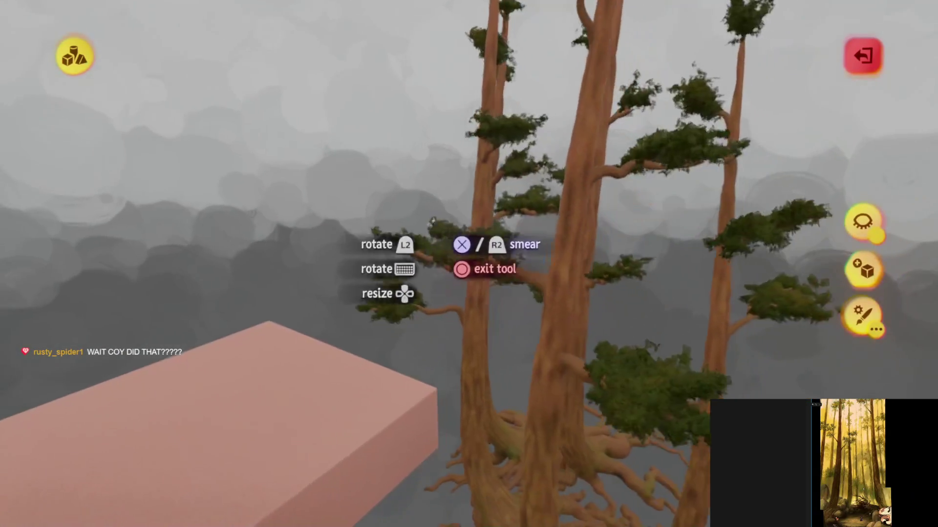
key(Escape)
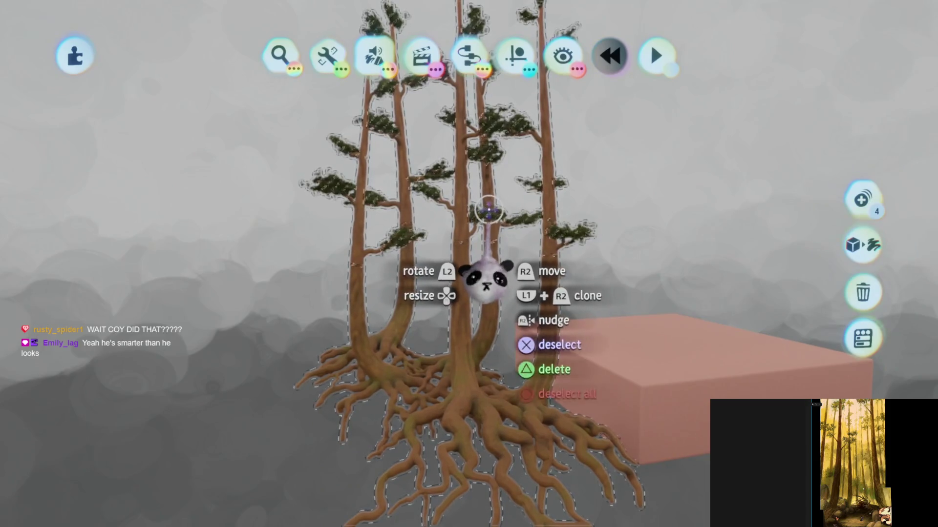
Step: Undo an accidental tree move, then save Haru's Village Assets online as a private version
drag(487, 211, 659, 220)
key(ctrl+z)
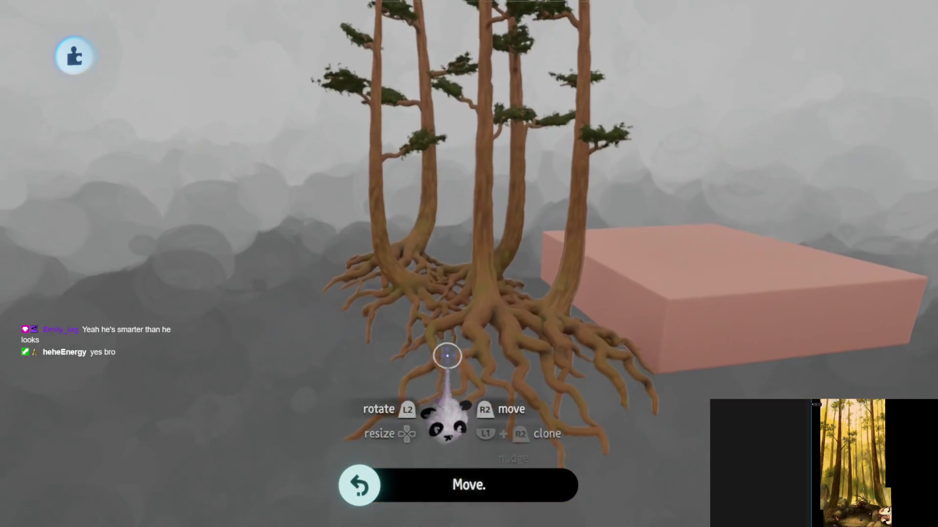
scroll(457, 330, up, 5)
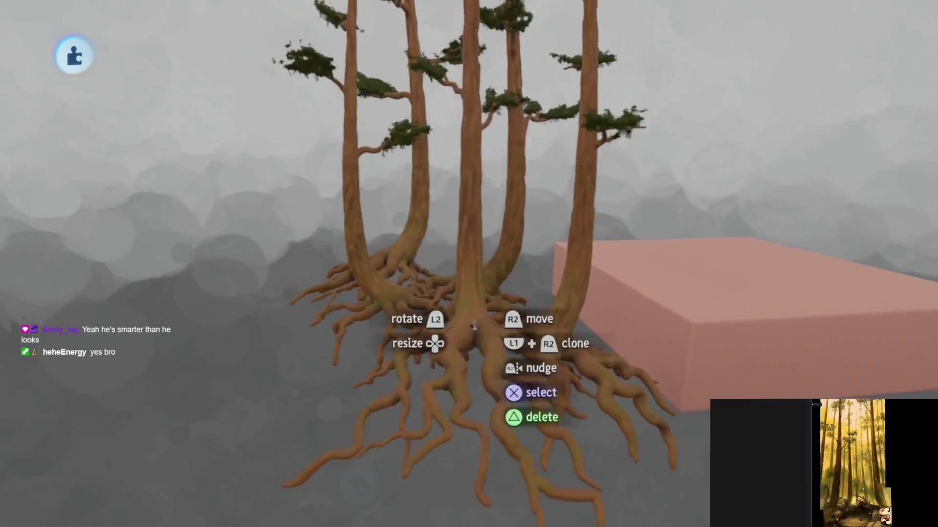
key(Escape)
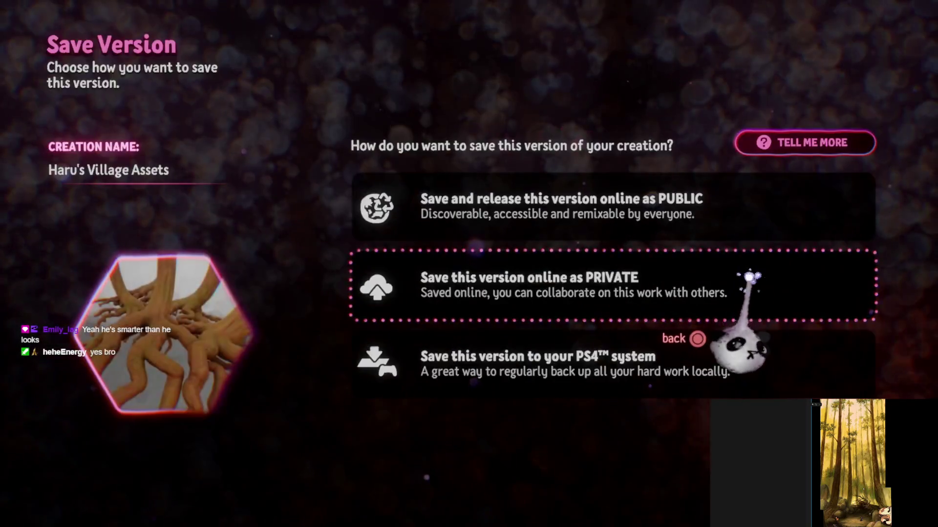
click(743, 293)
click(869, 52)
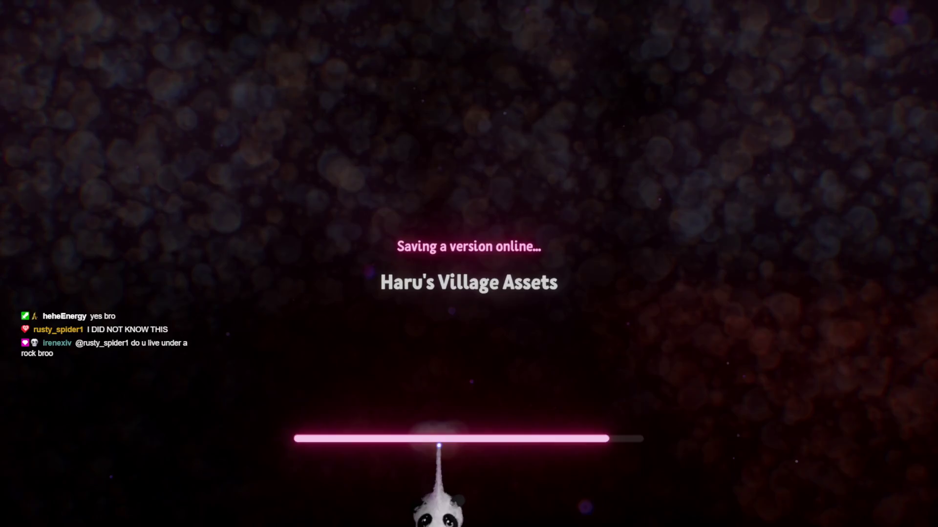
Step: Restore the briefly deleted tree cluster and go from the creation info page to Haru's Village
key(Escape)
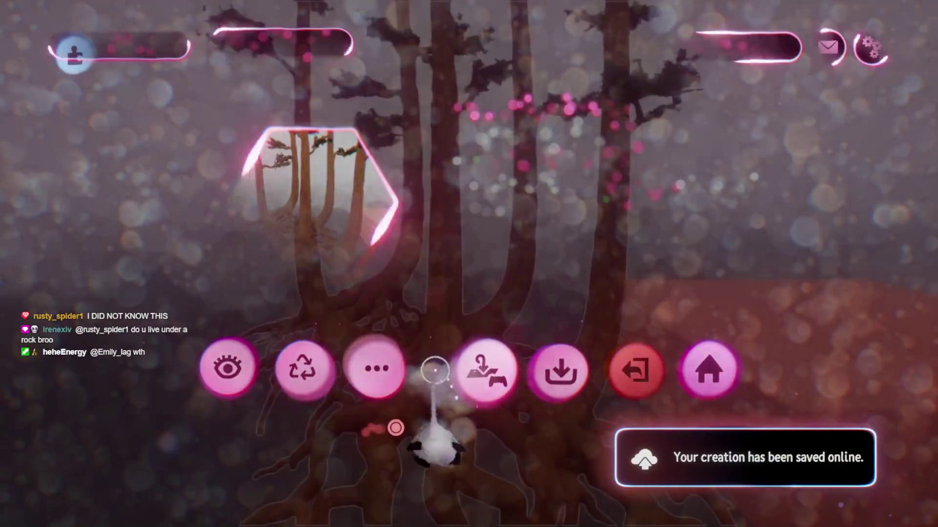
key(Delete)
key(ctrl+z)
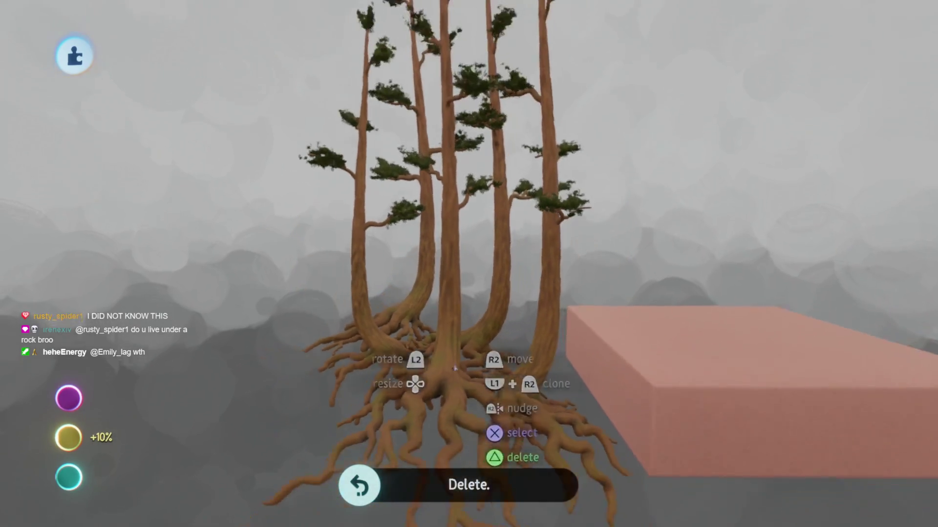
key(Escape)
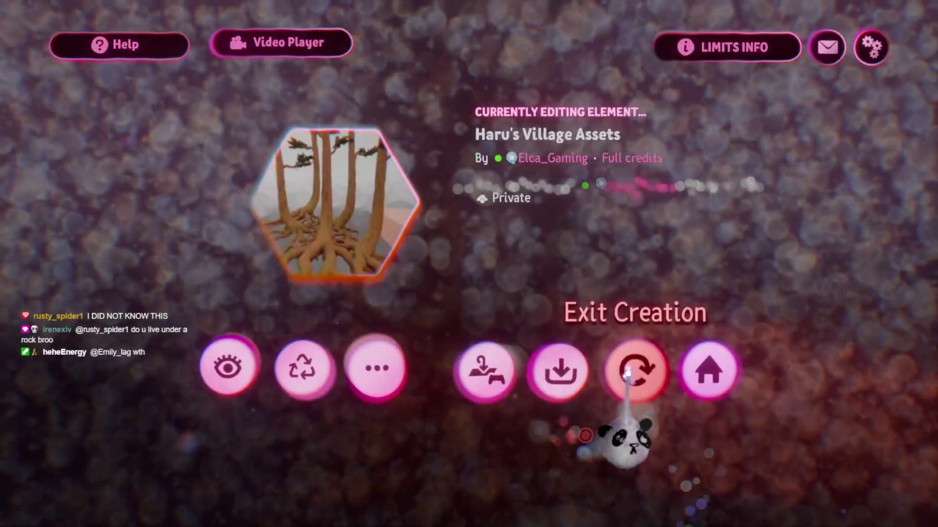
click(487, 370)
key(Right)
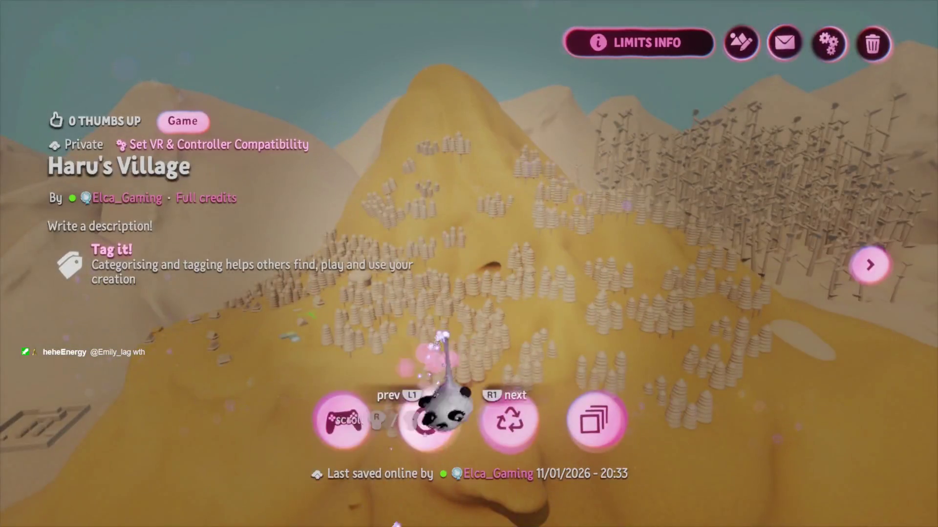
Step: Edit Haru's Village and clear the Appa stamp search to pick the tree asset
click(425, 407)
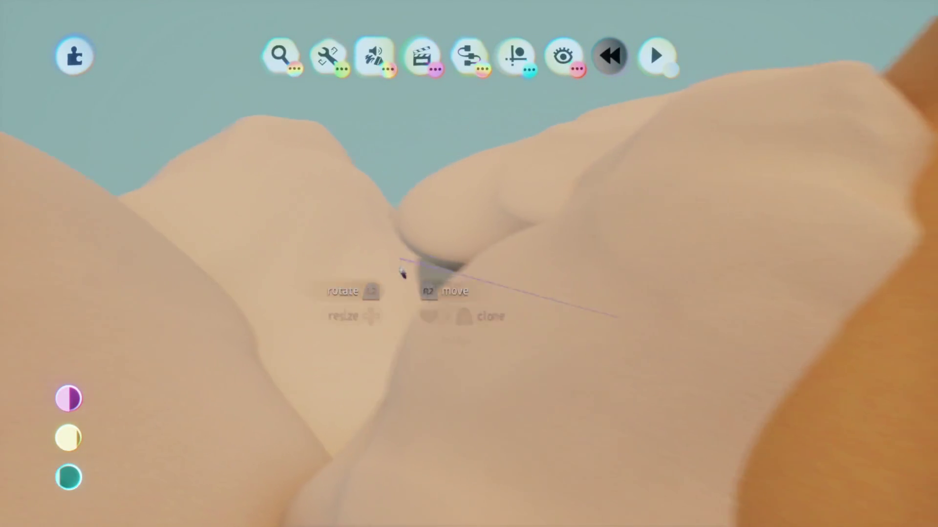
click(279, 55)
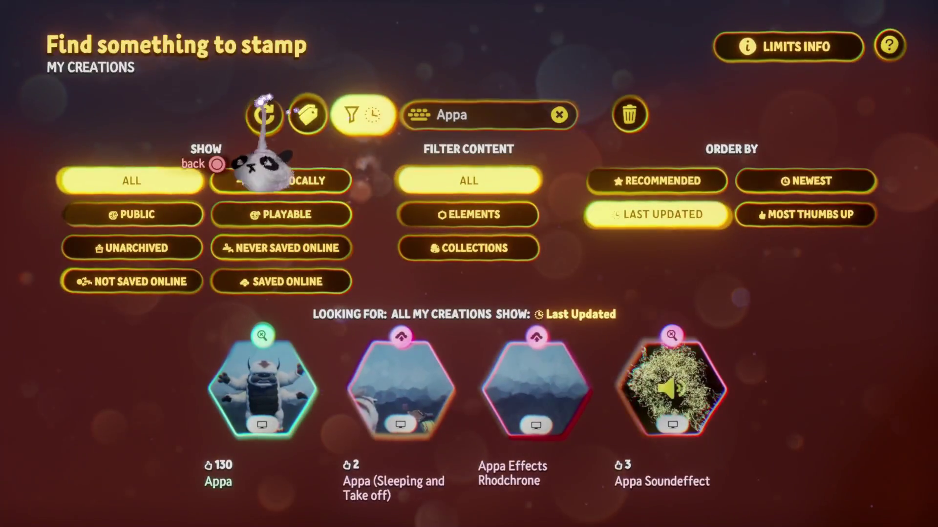
key(Escape)
key(Escape)
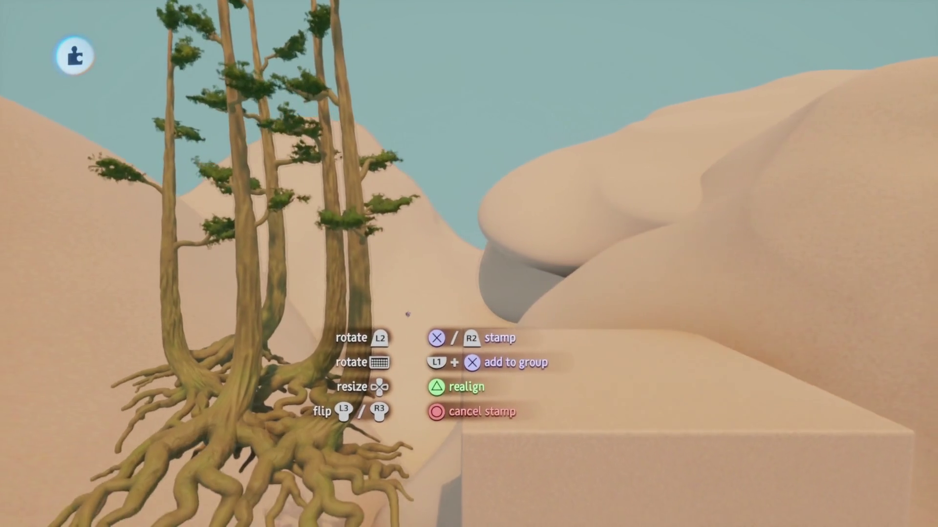
click(414, 313)
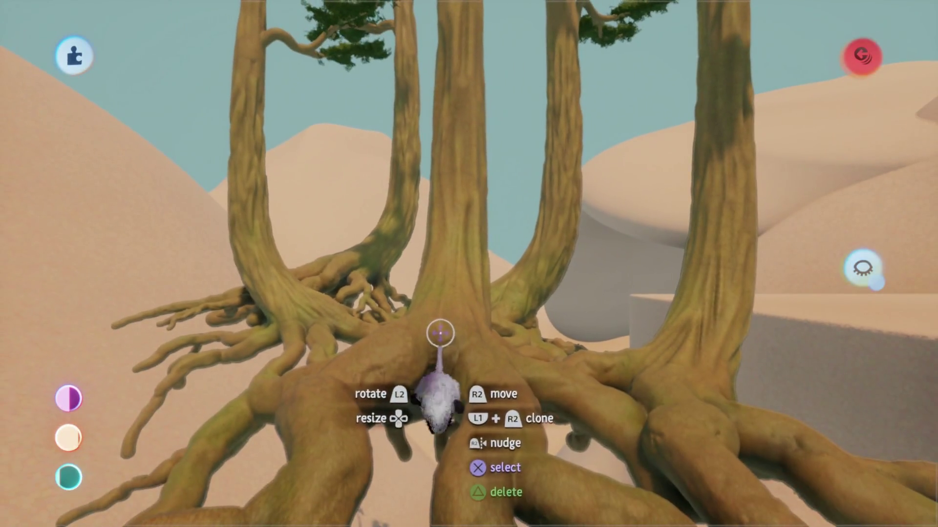
click(440, 334)
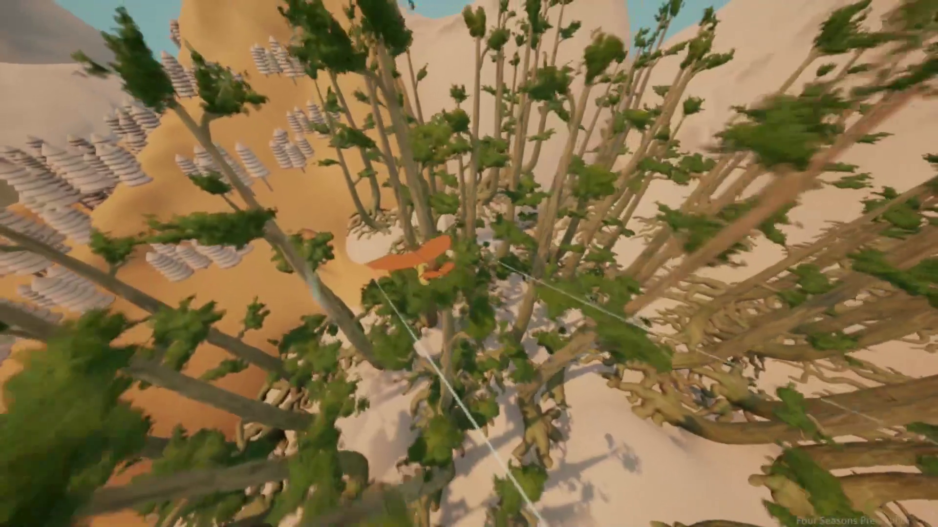
key(Escape)
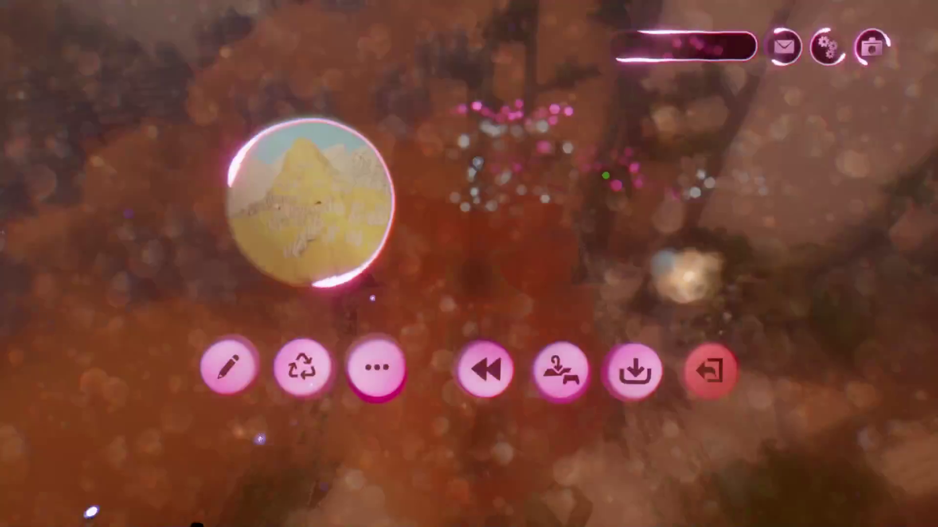
Step: Re-enter edit mode and reduce detail across the tall forest, hills and village houses
click(226, 368)
scroll(460, 411, down, 5)
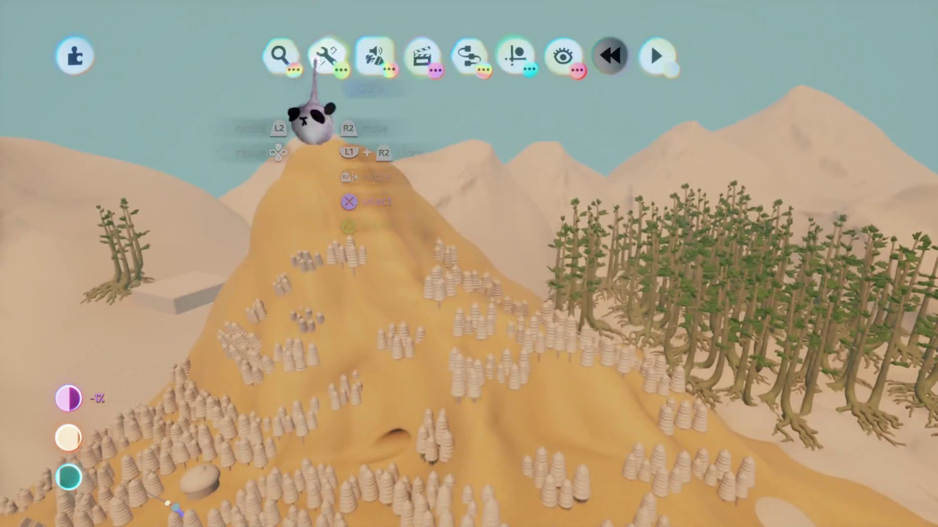
click(327, 56)
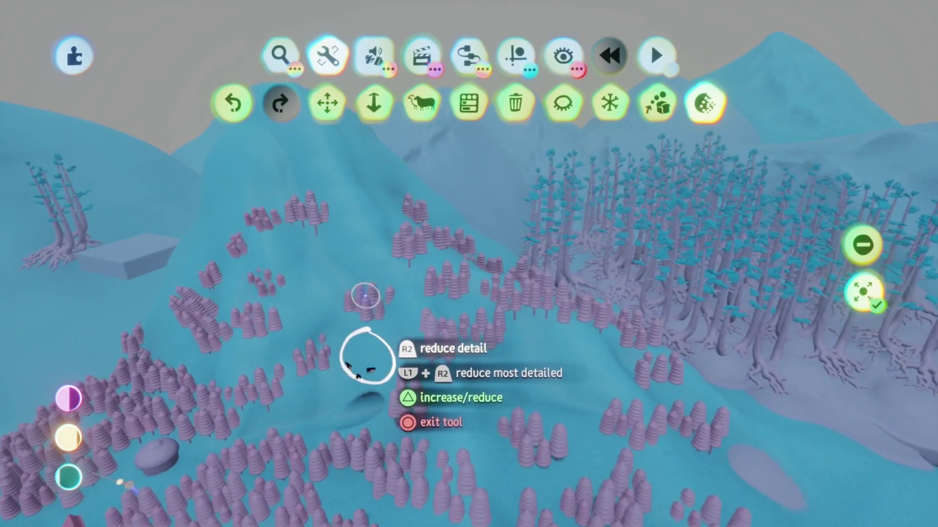
mouse_move(351, 308)
mouse_down()
mouse_move(577, 401)
mouse_move(582, 335)
mouse_up()
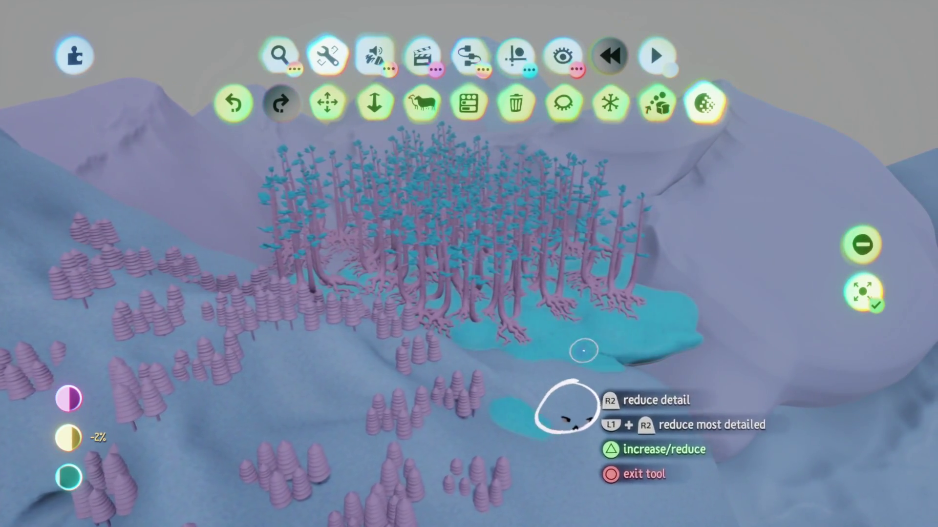
mouse_move(561, 394)
mouse_down()
mouse_move(562, 435)
mouse_move(471, 398)
mouse_move(484, 324)
mouse_move(524, 345)
mouse_move(447, 415)
mouse_move(440, 477)
mouse_move(474, 450)
mouse_move(475, 475)
mouse_move(450, 325)
mouse_move(458, 319)
mouse_move(445, 328)
mouse_move(517, 330)
mouse_move(597, 368)
mouse_move(461, 262)
mouse_move(476, 300)
mouse_move(499, 296)
mouse_up()
mouse_move(493, 364)
mouse_down()
mouse_move(518, 287)
mouse_move(498, 290)
mouse_move(481, 367)
mouse_move(444, 388)
mouse_move(471, 366)
mouse_move(447, 286)
mouse_move(469, 293)
mouse_move(484, 249)
mouse_move(462, 274)
mouse_move(433, 192)
mouse_move(456, 285)
mouse_move(619, 271)
mouse_move(411, 279)
mouse_up()
key(Escape)
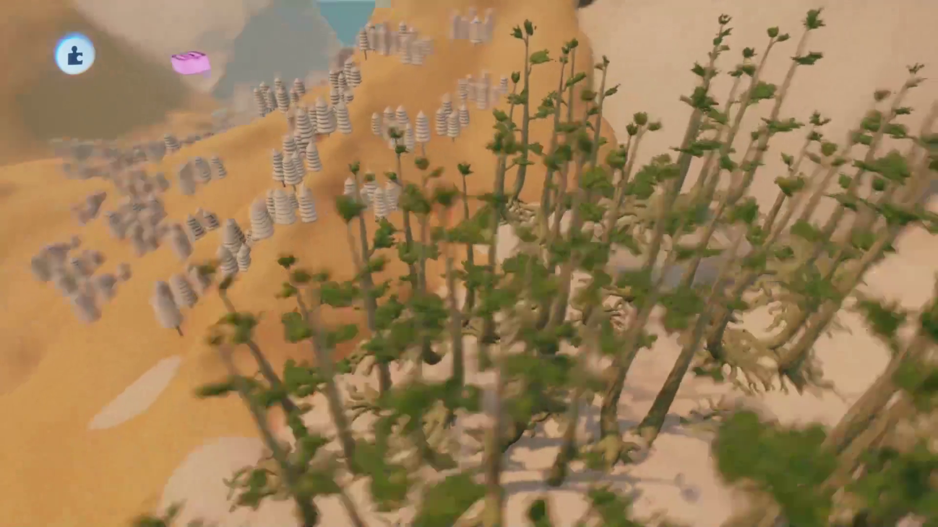
drag(191, 63, 733, 315)
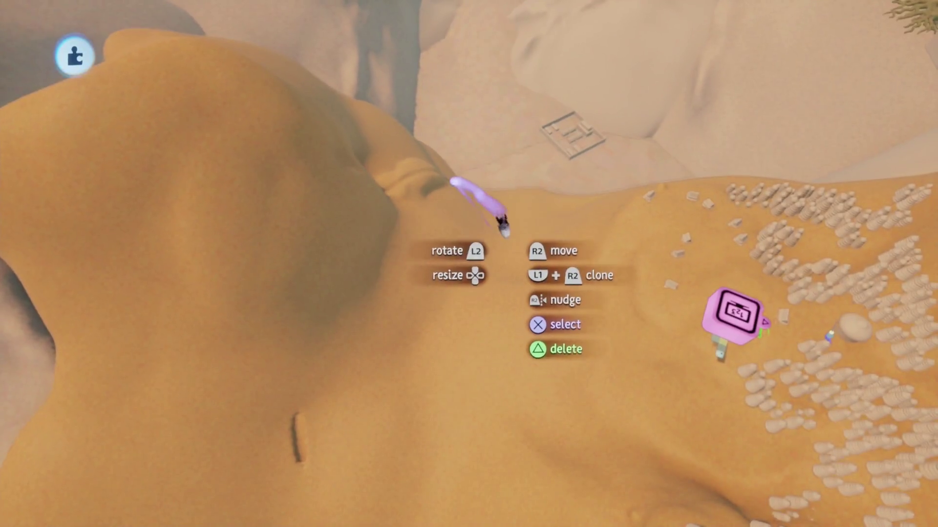
drag(502, 224, 458, 265)
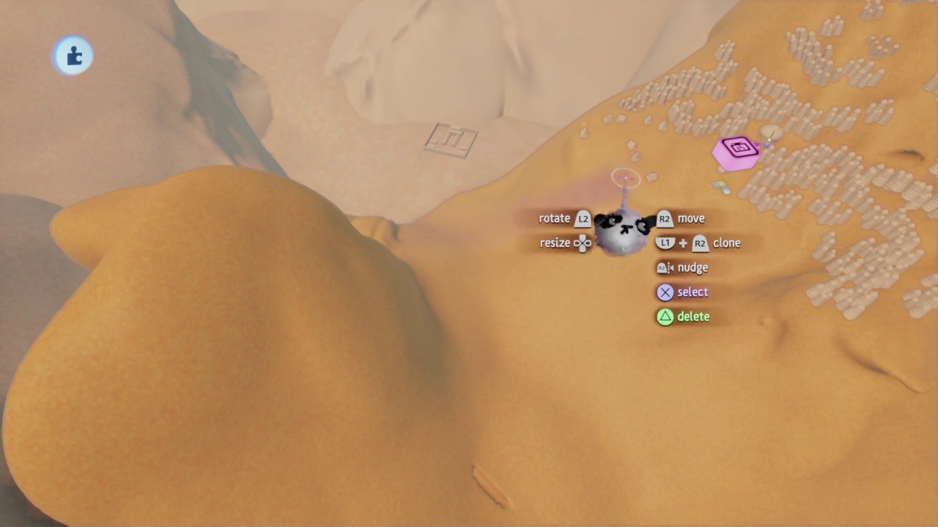
drag(557, 290, 512, 242)
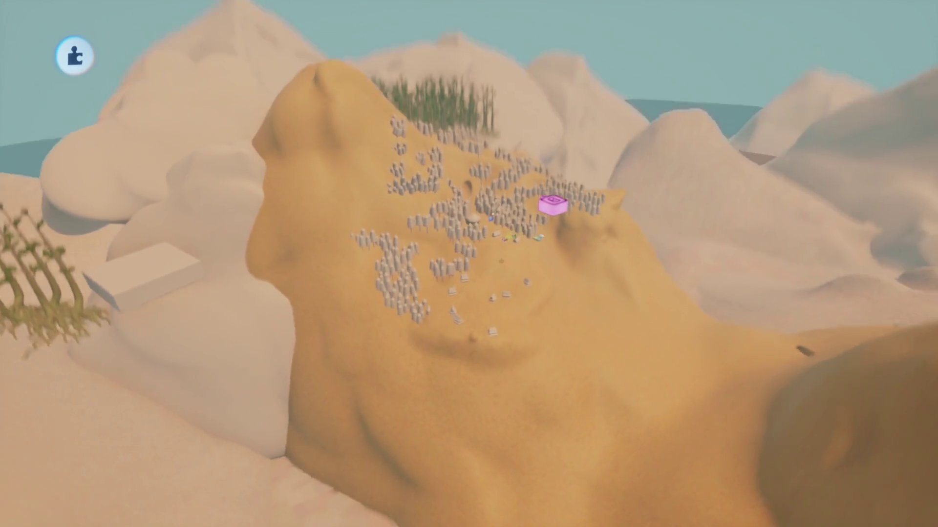
drag(545, 203, 475, 436)
mouse_move(505, 219)
mouse_down()
mouse_move(552, 318)
mouse_move(536, 323)
mouse_up()
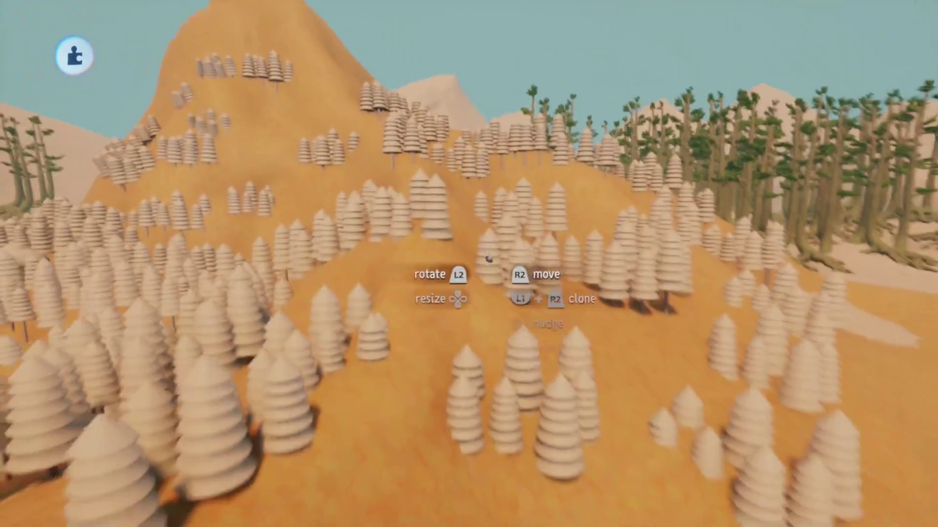
mouse_move(535, 323)
mouse_down()
mouse_move(489, 255)
mouse_move(469, 294)
mouse_up()
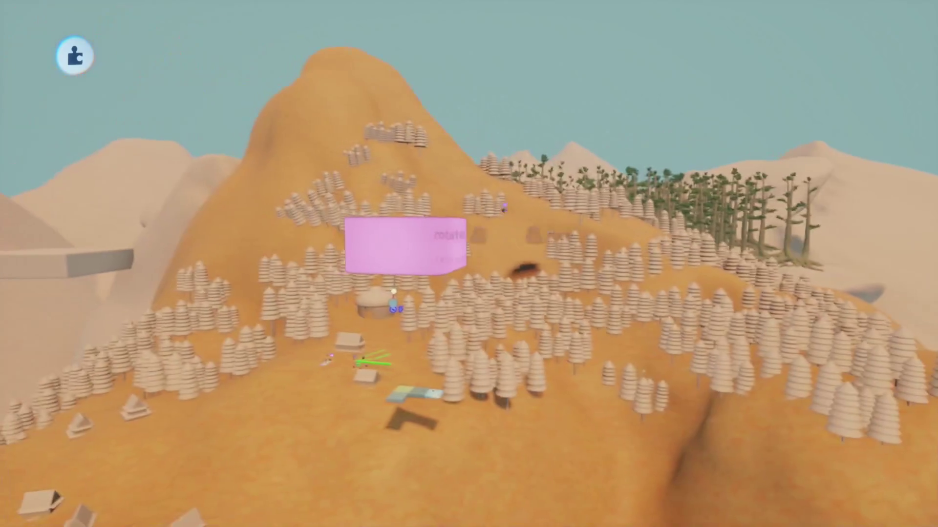
Step: Save this version of Haru's Village online as private
key(Escape)
click(591, 365)
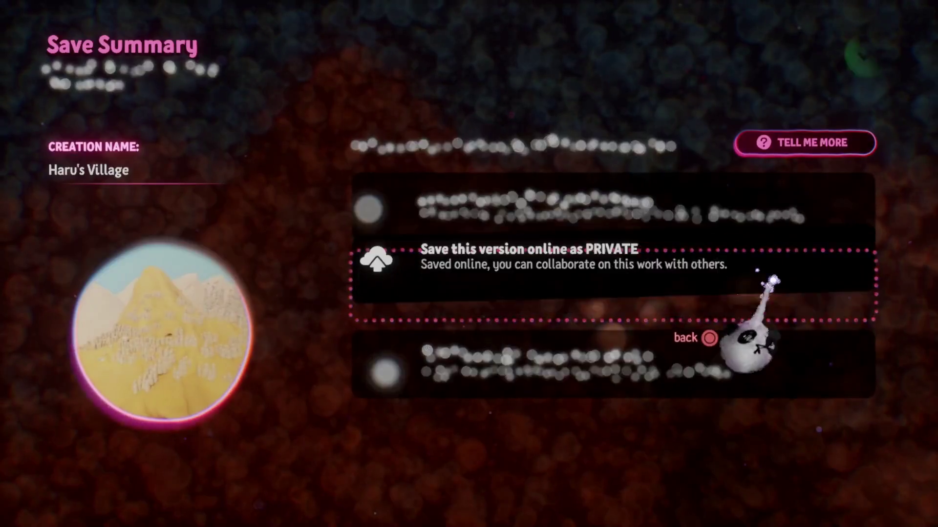
click(867, 55)
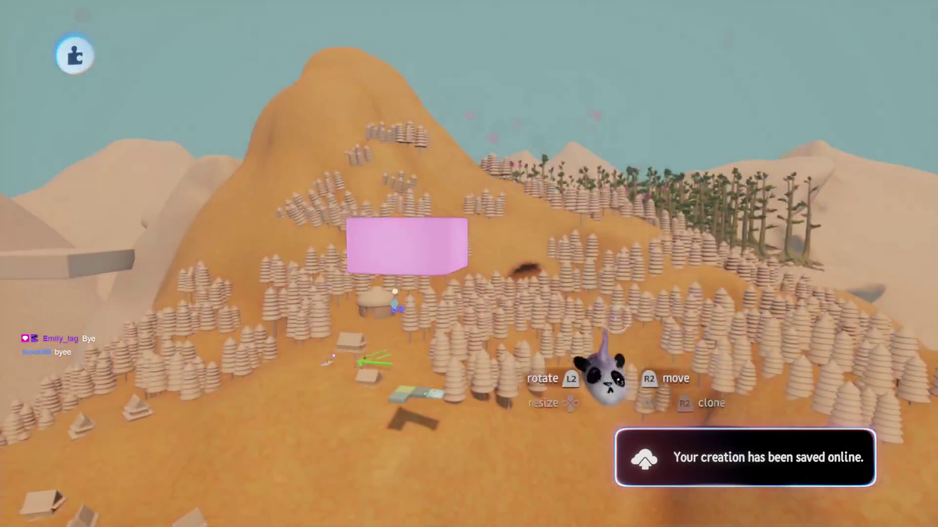
Step: Exit Haru's Village, return to My Creations and start editing Haru's Village Assets
key(Escape)
click(632, 366)
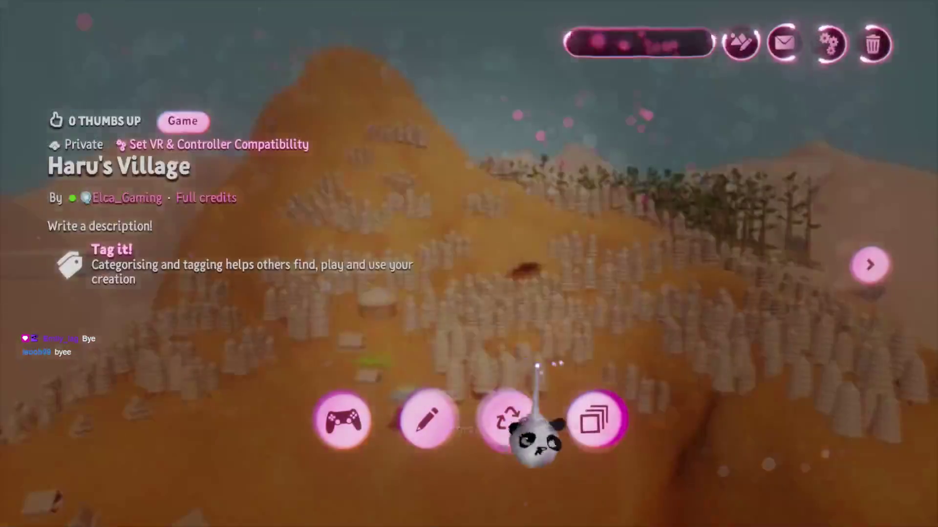
key(Escape)
click(641, 315)
click(454, 407)
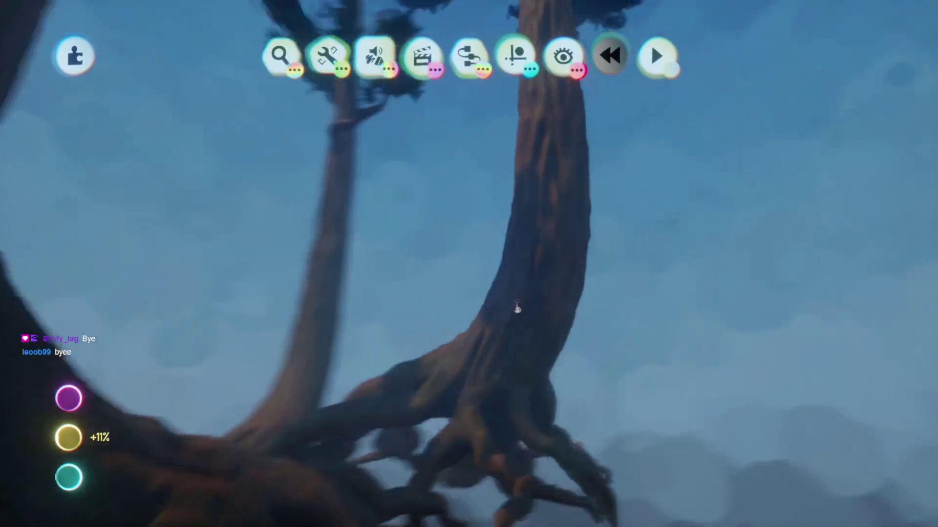
Step: Lower the tall tree trunks' roughness to 80% in their outer properties
click(513, 301)
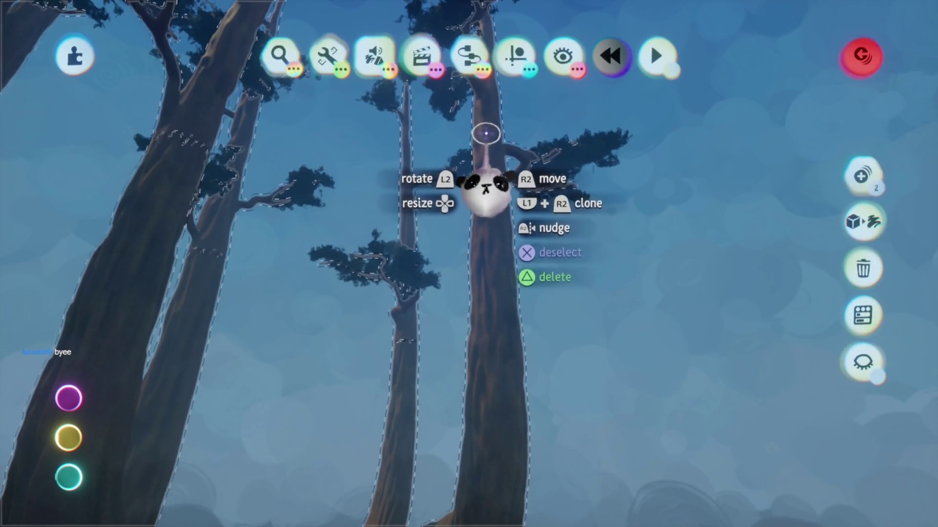
key(s)
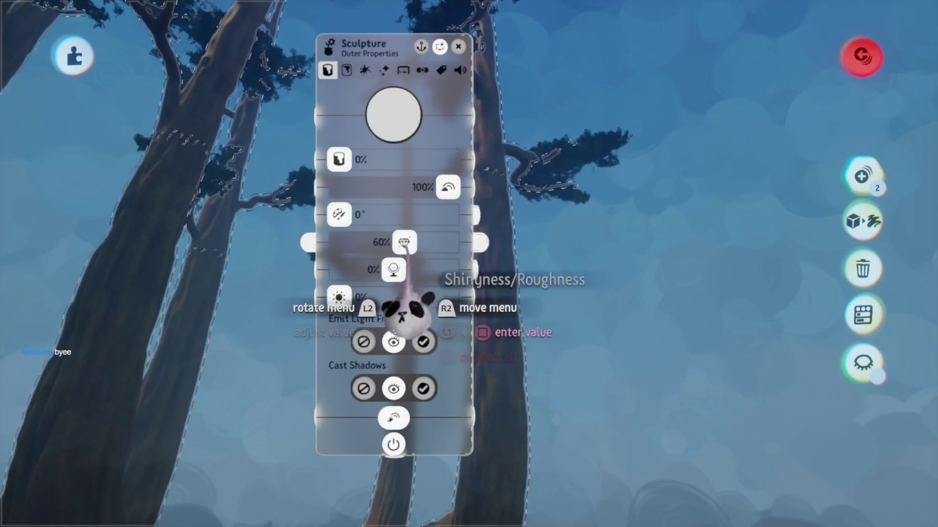
mouse_move(435, 242)
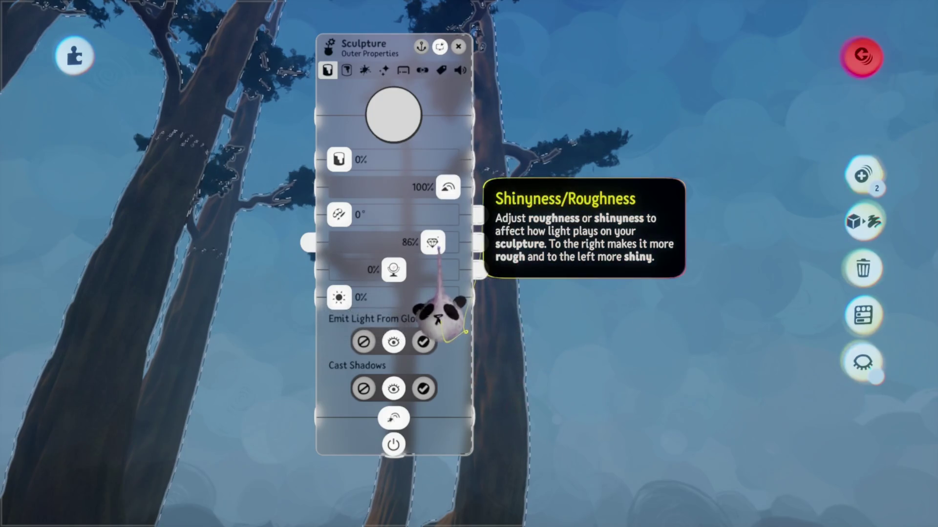
drag(434, 243, 429, 242)
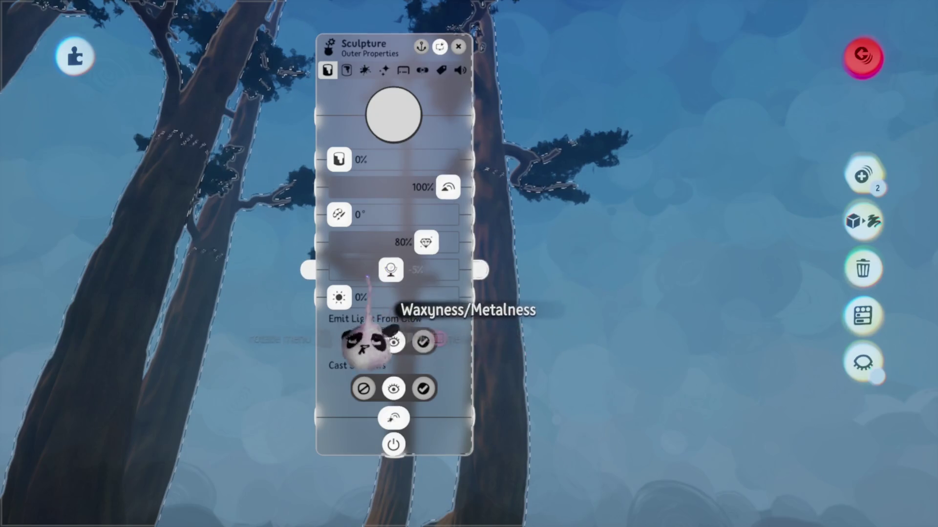
key(Escape)
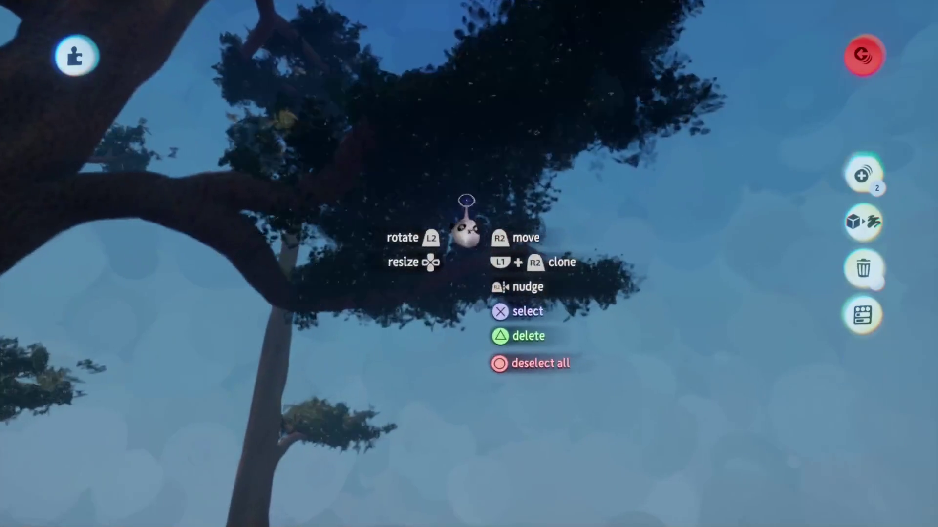
key(Escape)
Step: Set both leaves sculpts' waxyness to -14% in their surface properties
click(451, 187)
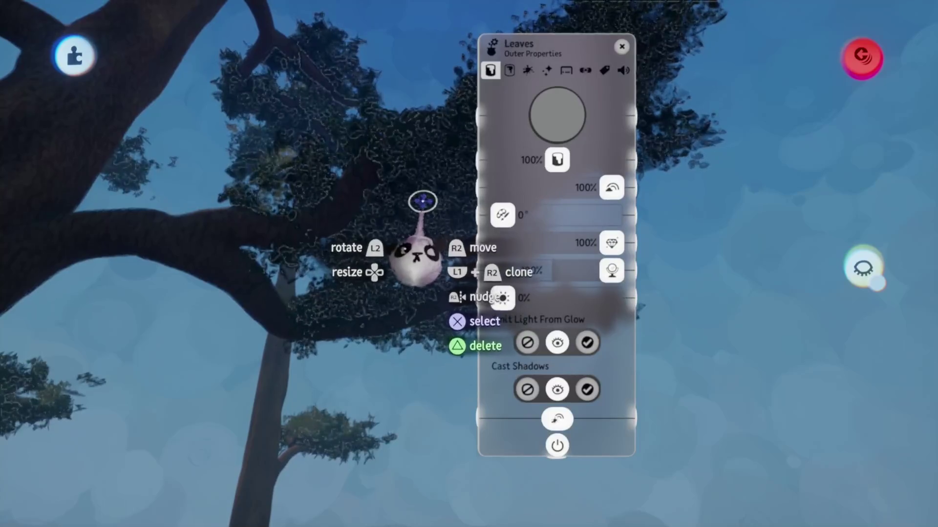
click(366, 209)
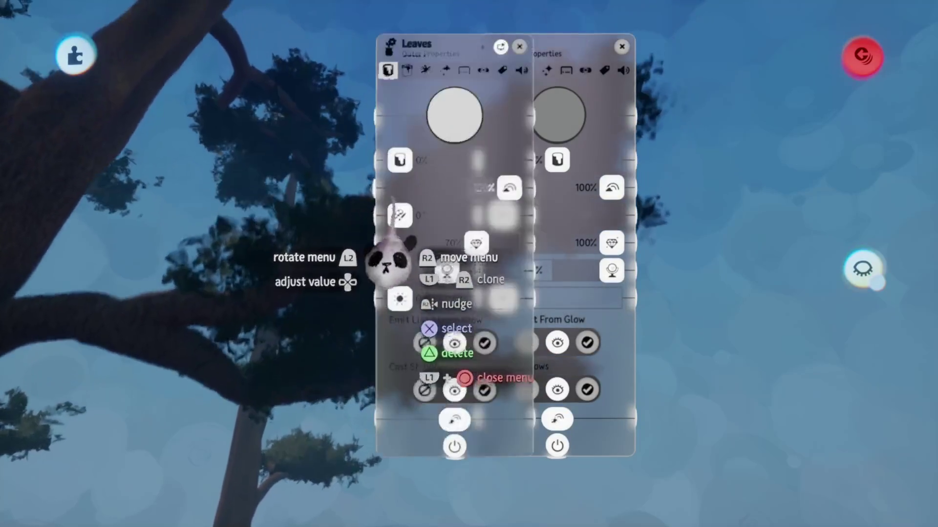
mouse_move(611, 273)
mouse_down()
mouse_move(538, 273)
mouse_move(557, 273)
mouse_up()
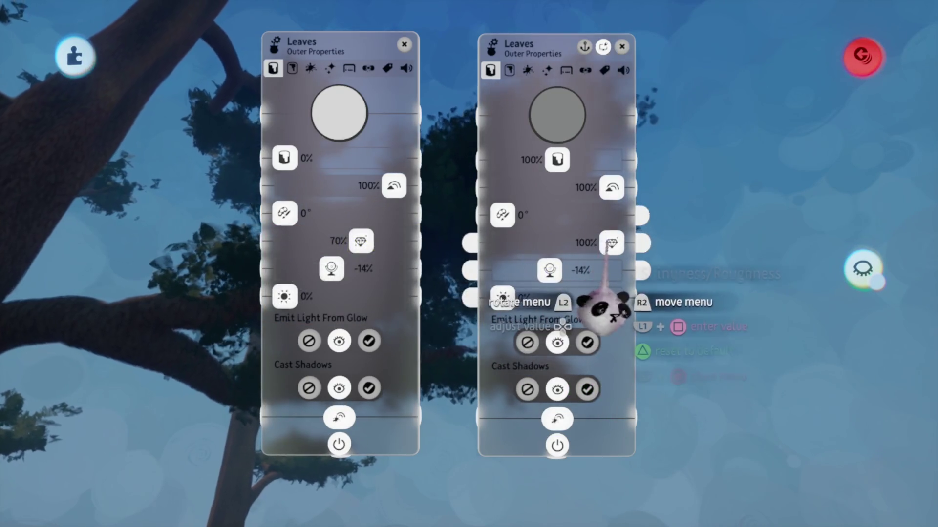
key(Escape)
key(Escape)
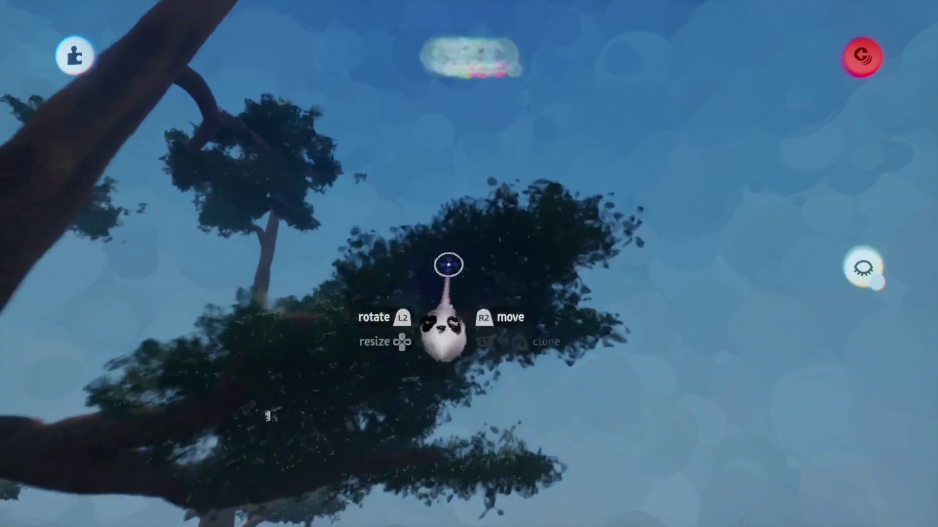
Step: Place a light gadget scaled to 133% above the tree branch
click(461, 55)
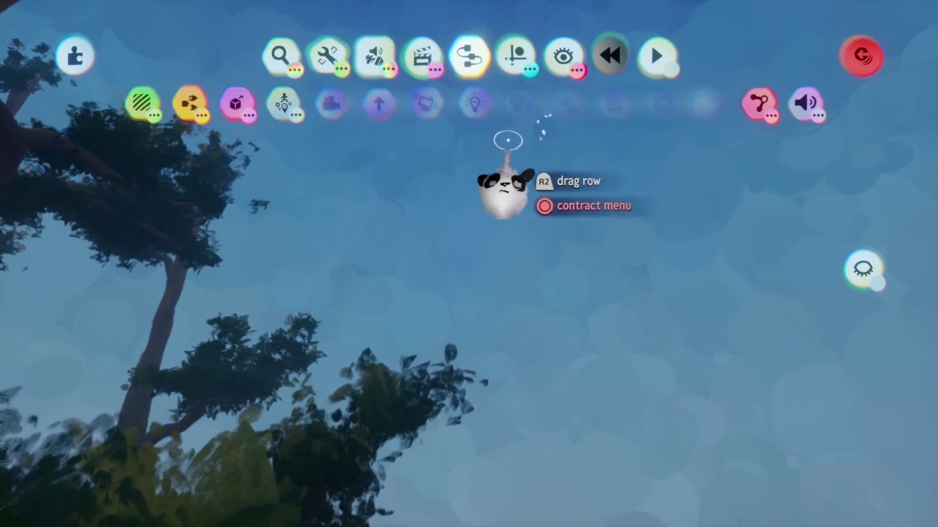
click(498, 176)
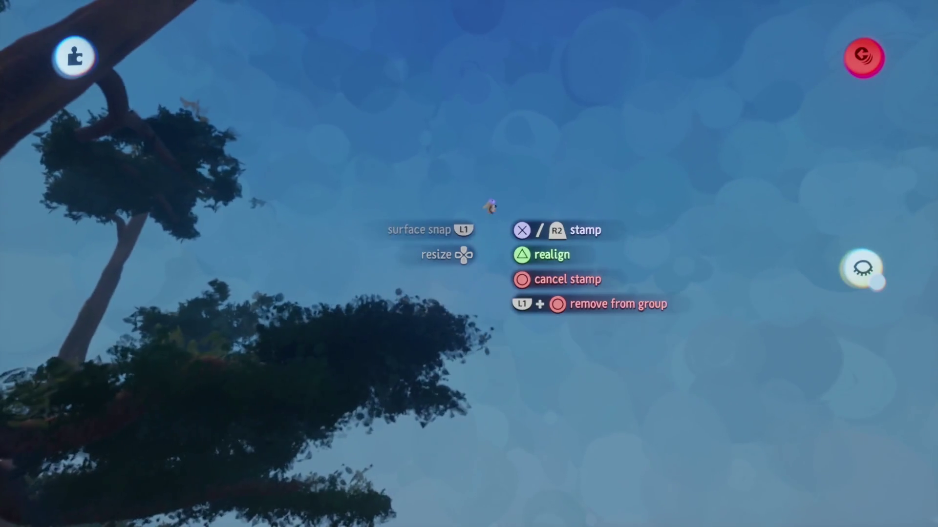
key(Up)
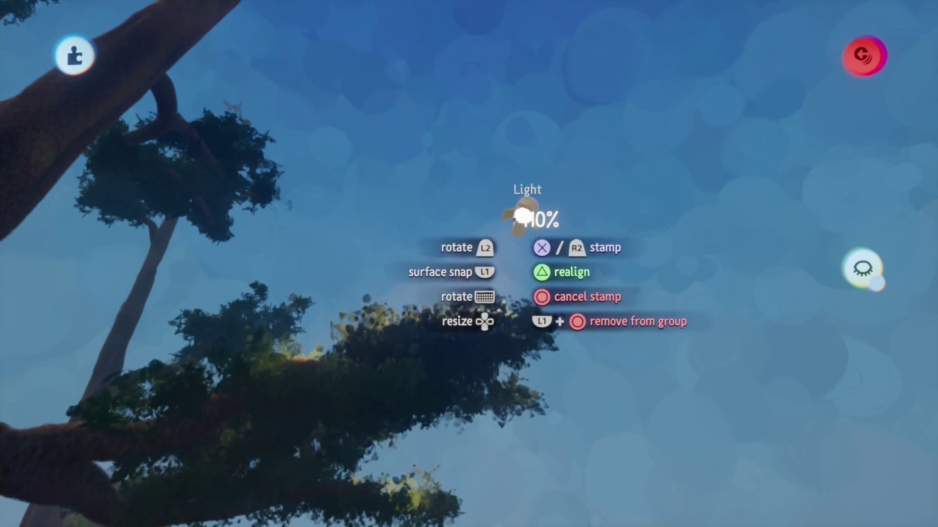
key(Down)
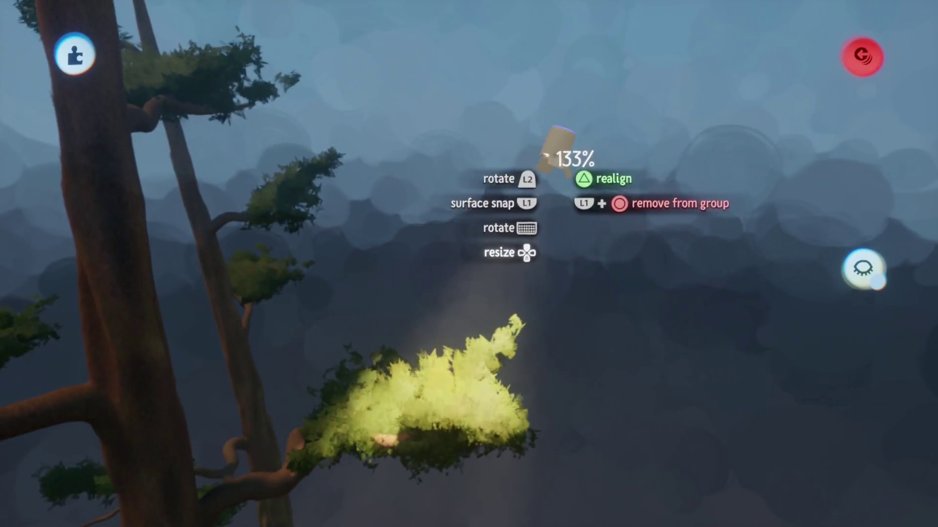
click(561, 128)
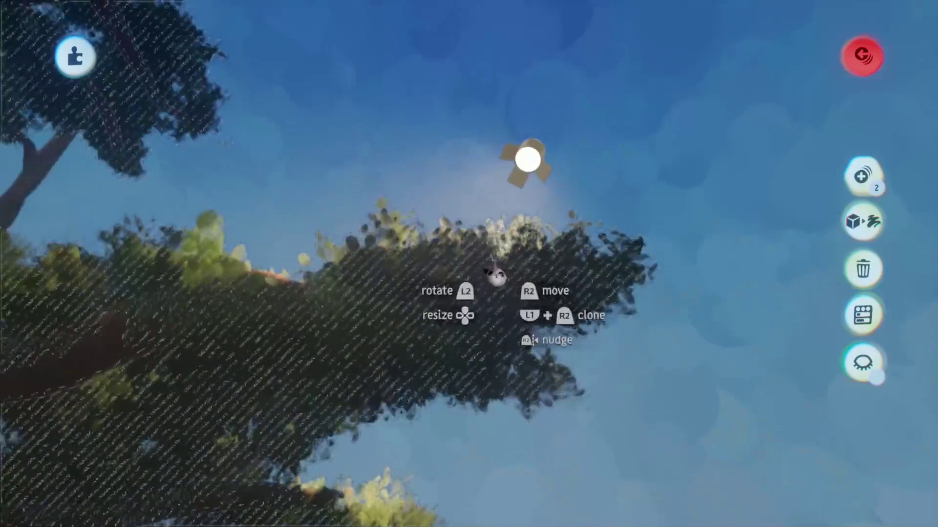
Step: Make the leaves slightly waxier to about -20%, then move over to the tall trunks
click(495, 271)
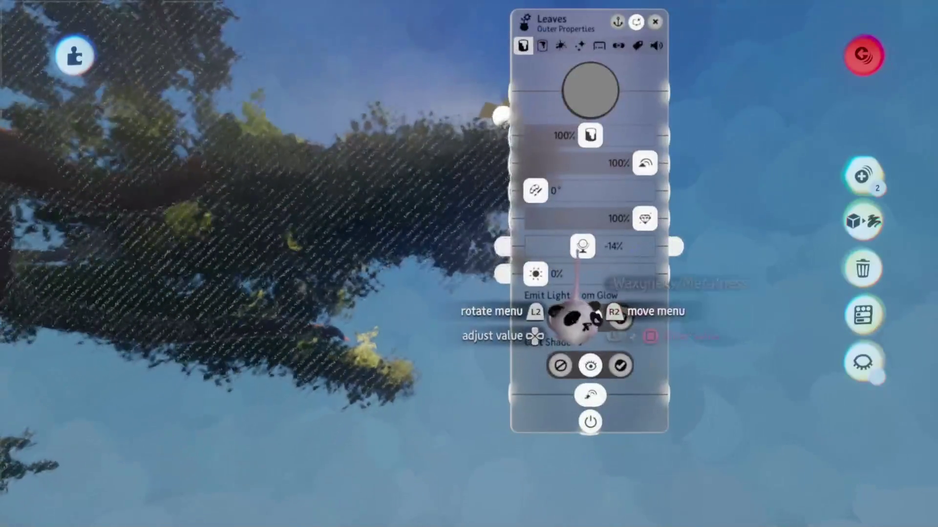
drag(577, 317, 575, 315)
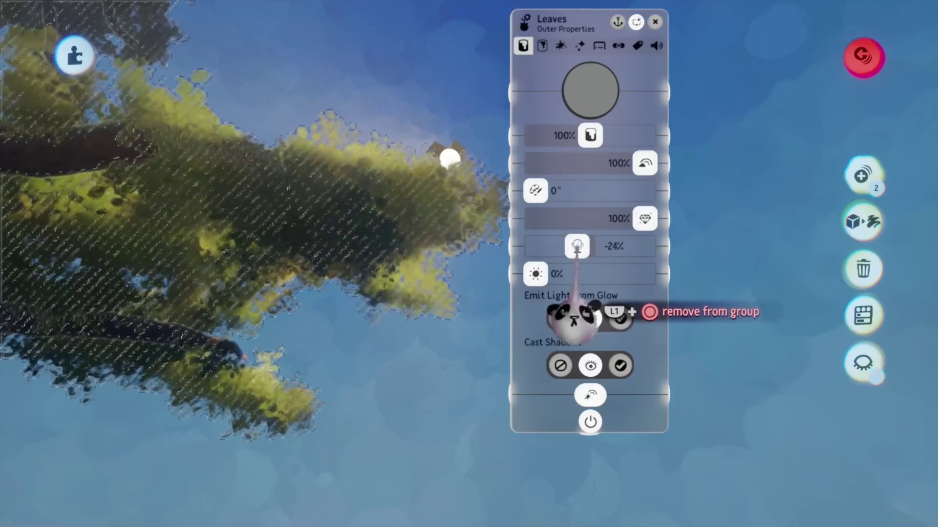
key(Escape)
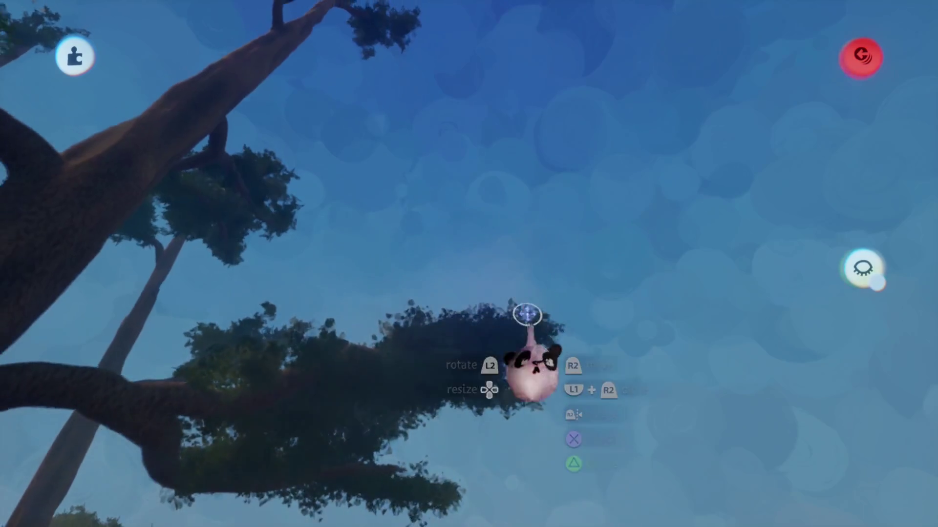
mouse_move(499, 245)
mouse_down()
mouse_move(494, 332)
mouse_move(502, 303)
mouse_move(492, 282)
mouse_move(503, 335)
mouse_move(445, 303)
mouse_move(427, 278)
mouse_move(475, 318)
mouse_move(391, 331)
mouse_move(404, 288)
mouse_up()
click(403, 288)
key(Escape)
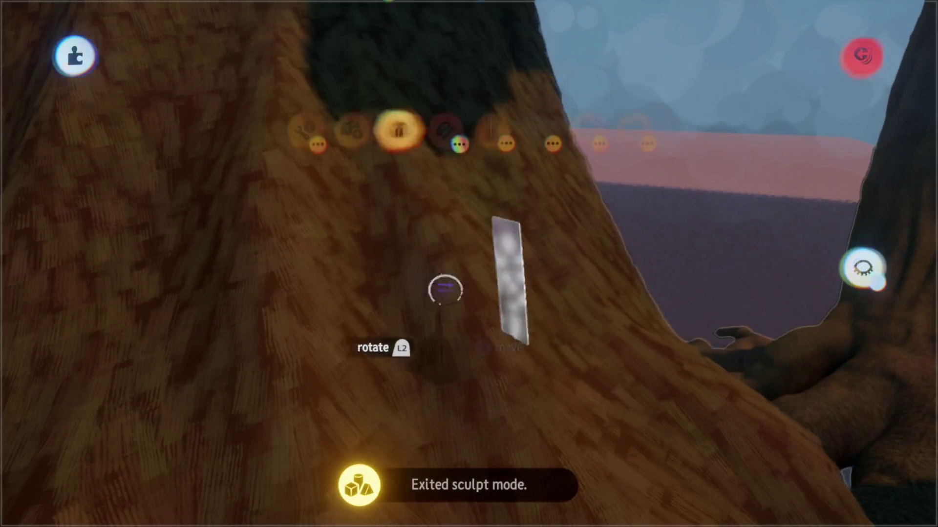
Step: Set the first trunk sculpture's inner property amount to 0%
key(t)
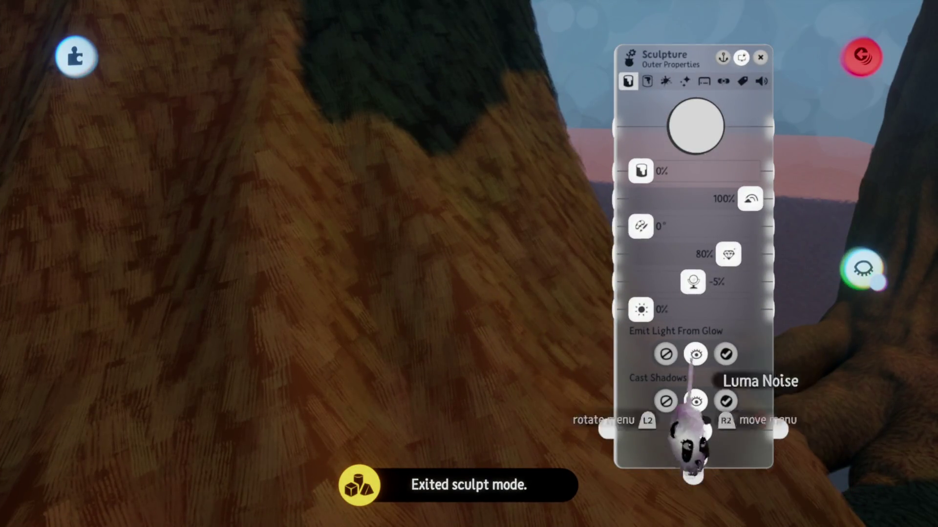
click(647, 81)
drag(674, 174, 607, 251)
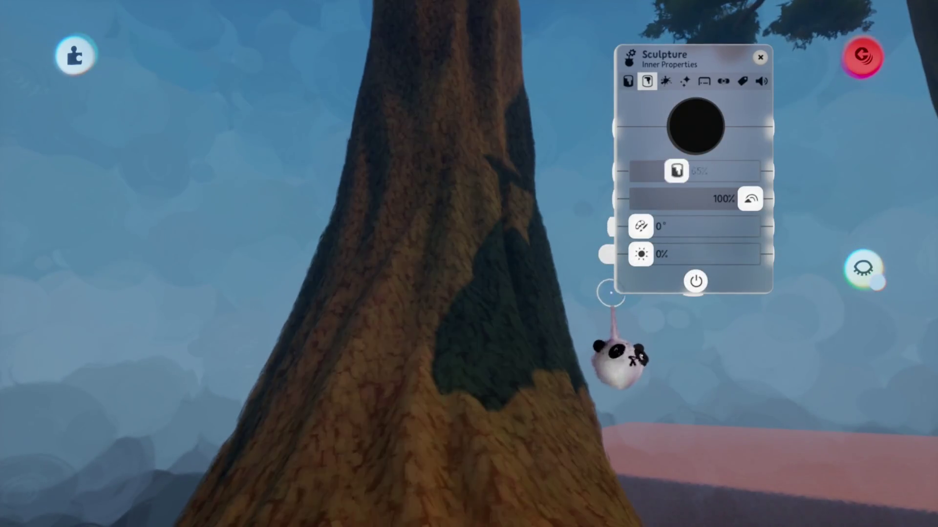
key(shift+Tab)
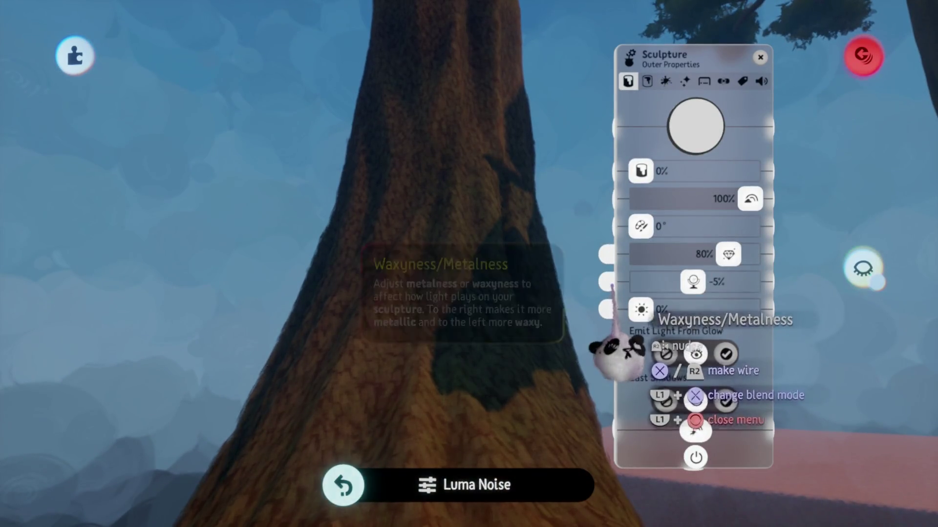
key(Escape)
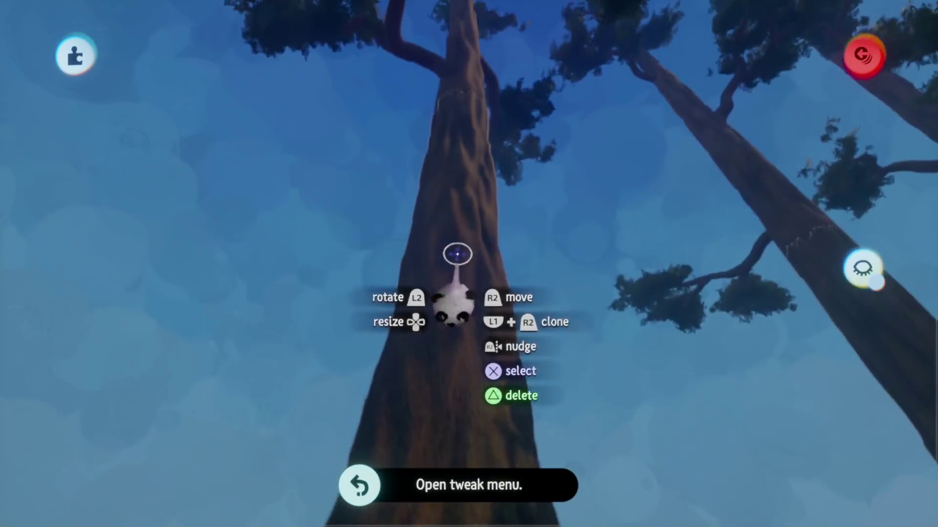
Step: Check the inner properties of the two other trunk sculptures and close their tweak menus
click(439, 318)
key(t)
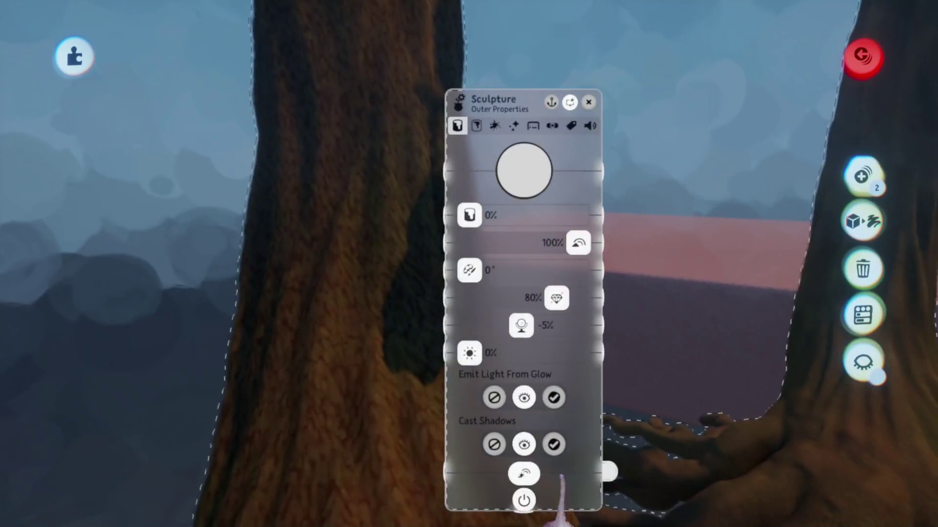
key(Tab)
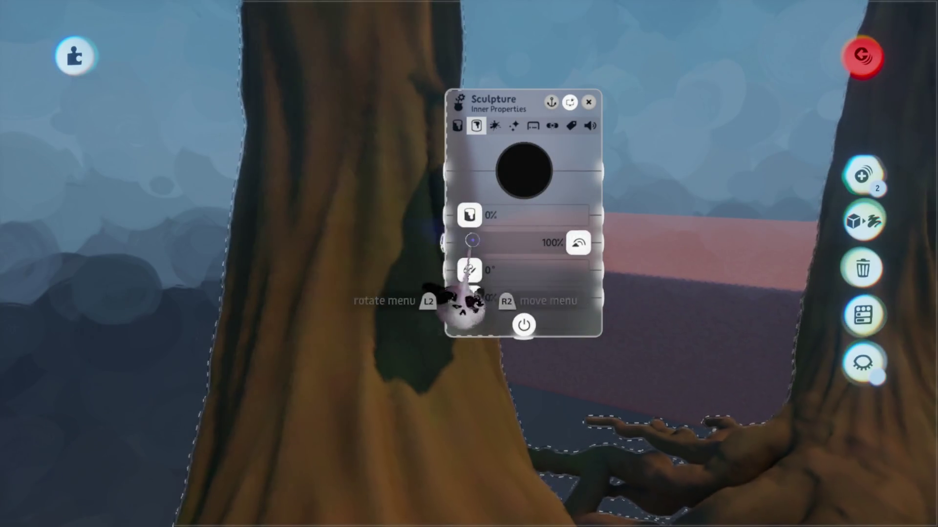
key(Escape)
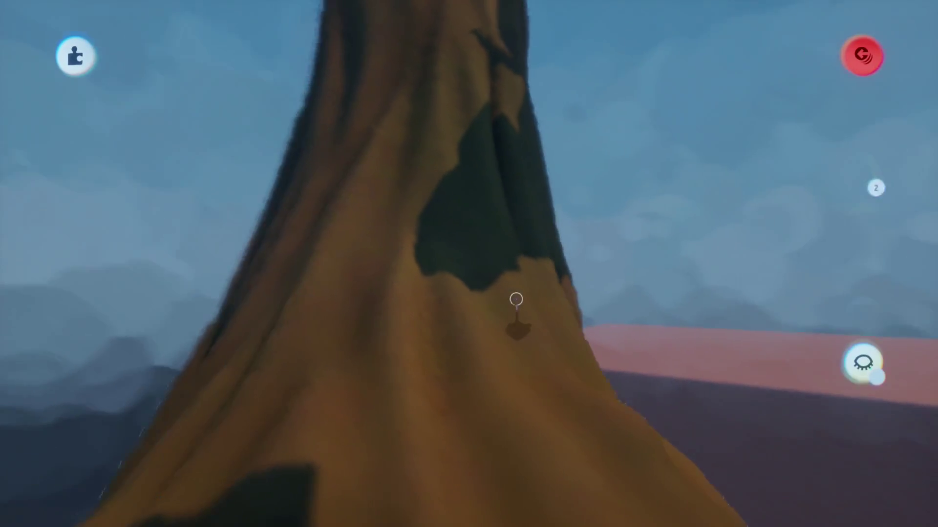
click(516, 299)
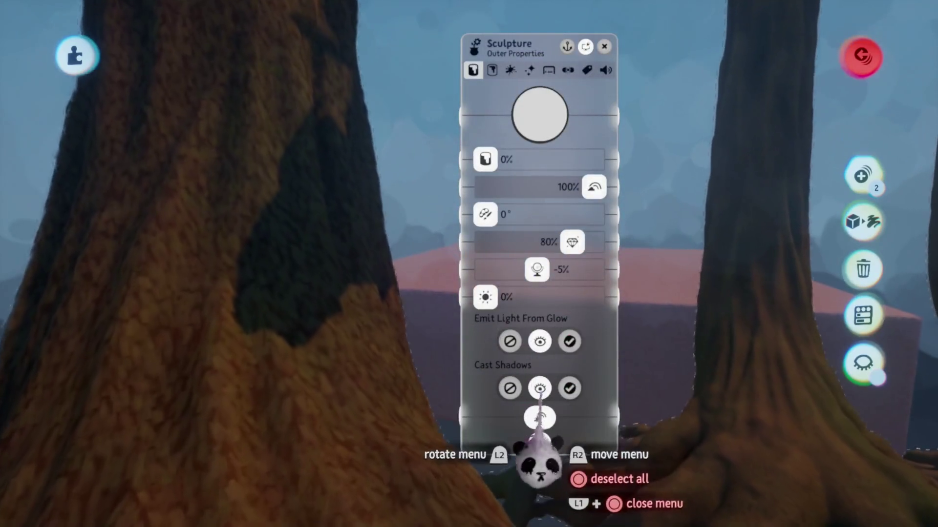
key(Tab)
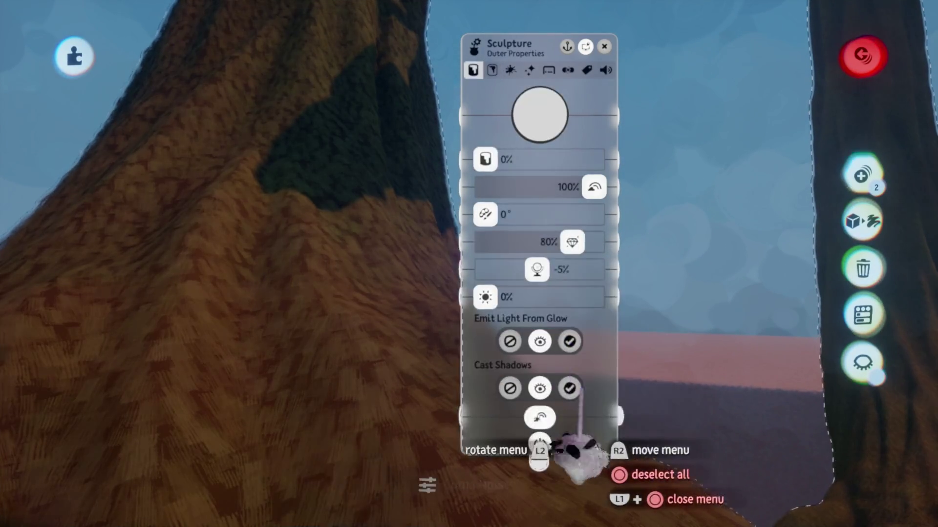
key(Escape)
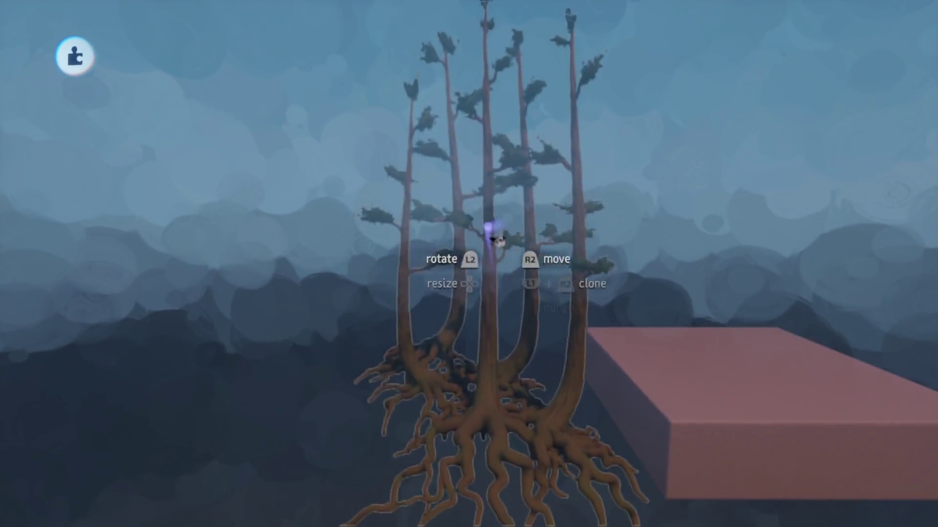
Step: Save Haru's Village Assets online as private and exit to the creations browser
key(Escape)
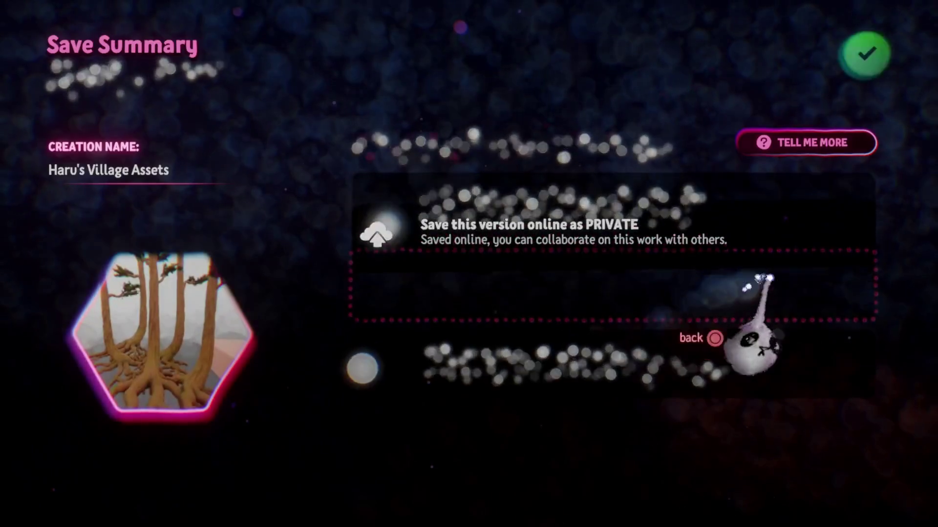
click(864, 51)
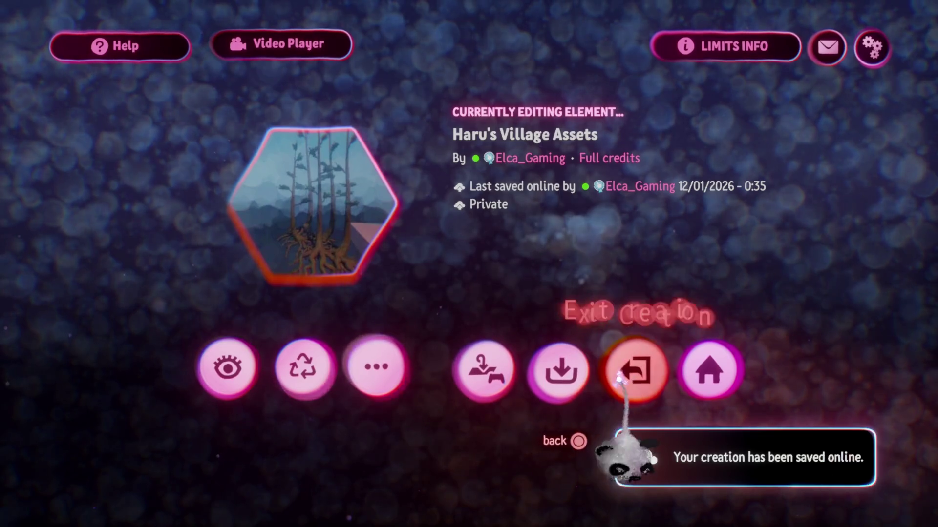
click(665, 375)
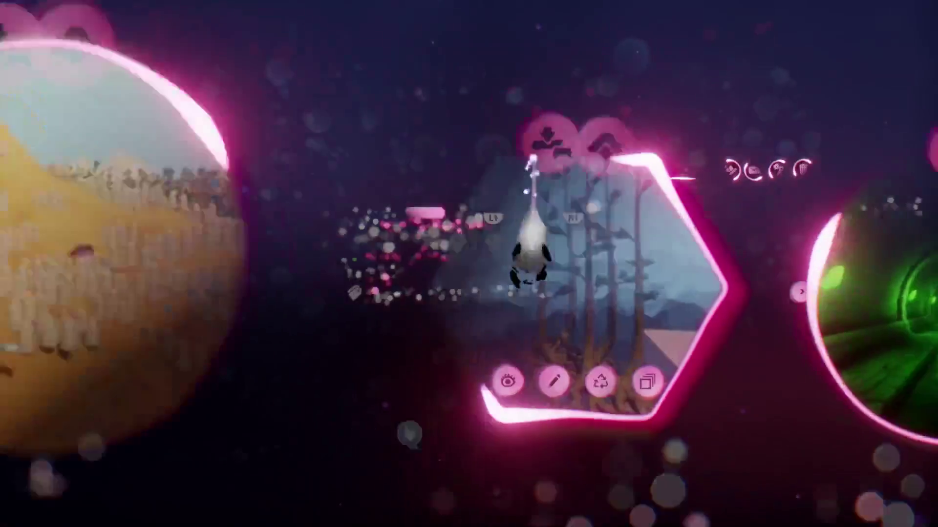
scroll(408, 450, right, 1)
scroll(450, 481, right, 1)
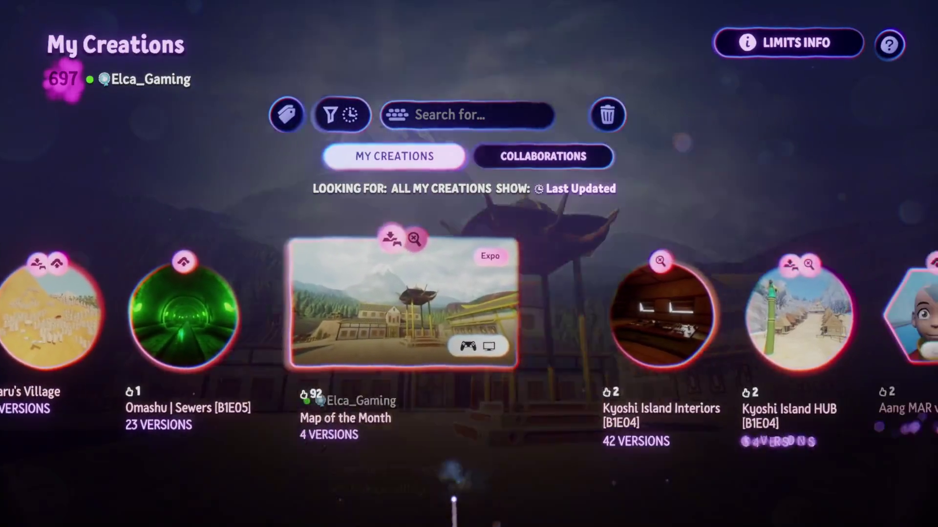
scroll(440, 499, right, 2)
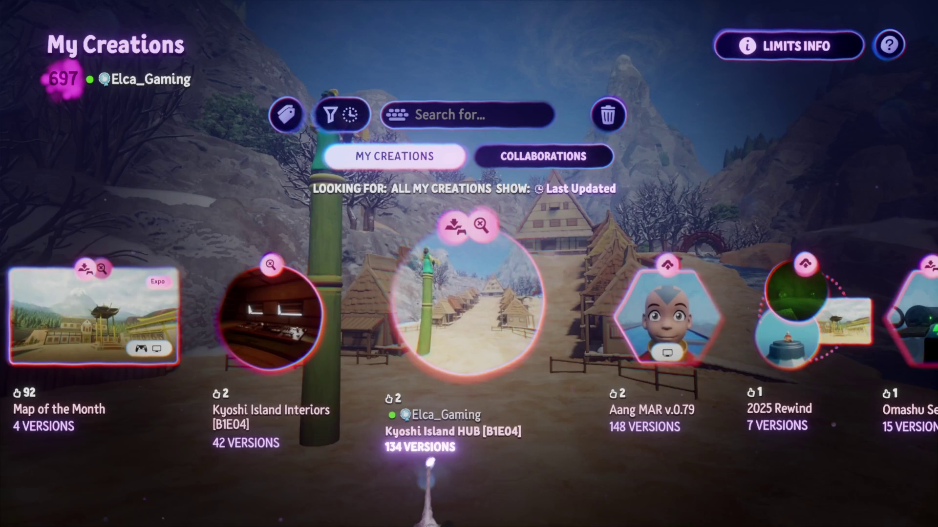
scroll(431, 461, right, 1)
scroll(429, 463, right, 1)
scroll(428, 464, right, 2)
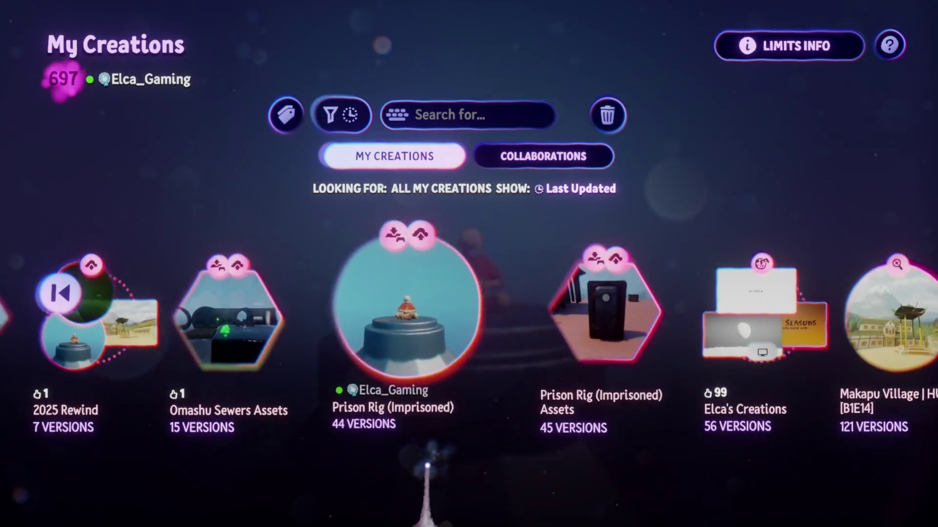
scroll(427, 466, right, 2)
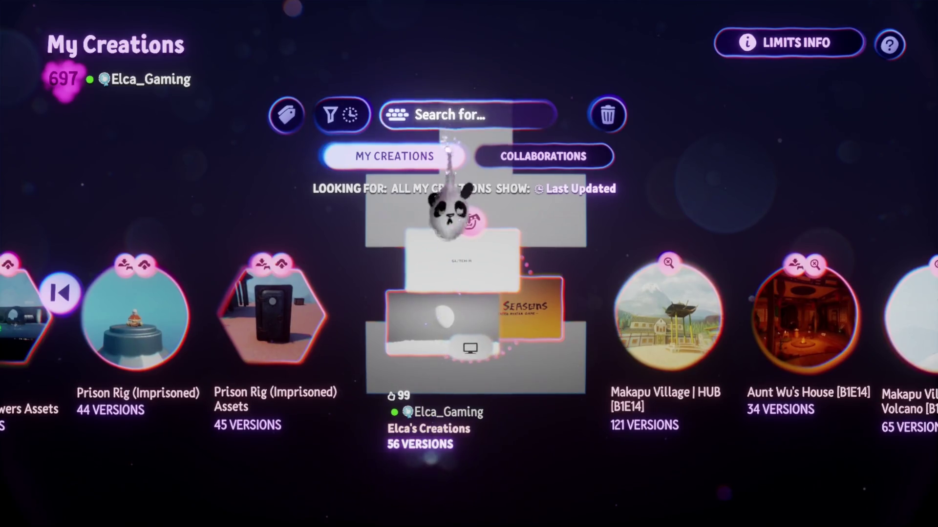
Step: Search My Creations for 'Jeo' and open the Jeong Jeong Assets creation page
click(452, 110)
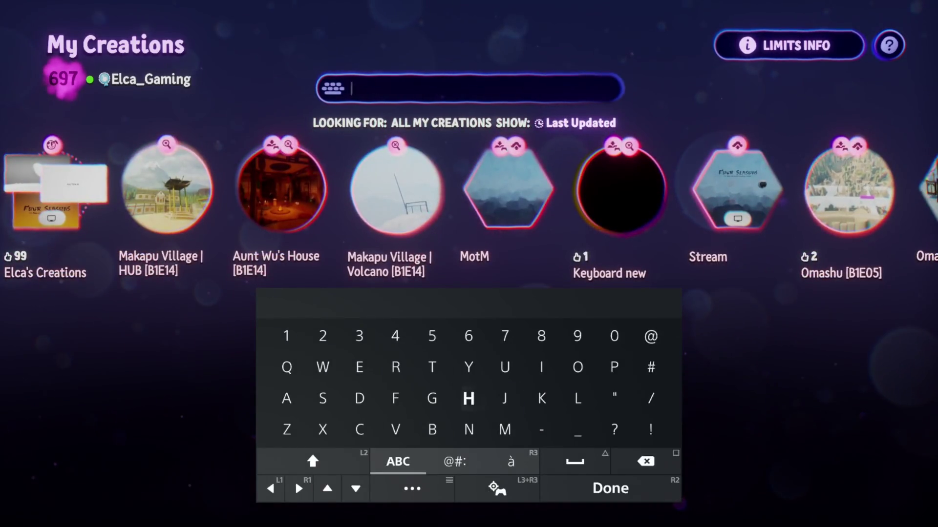
text(Swa)
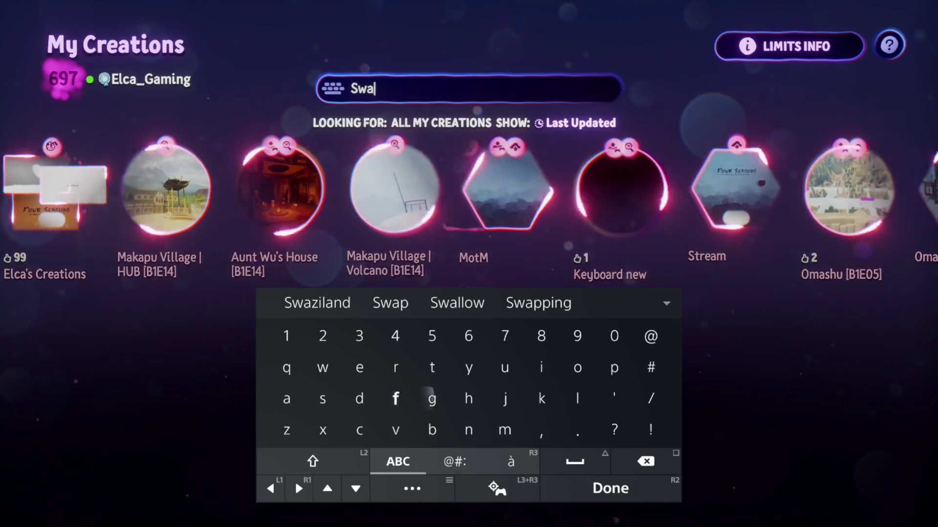
key(BackSpace)
key(BackSpace)
key(BackSpace)
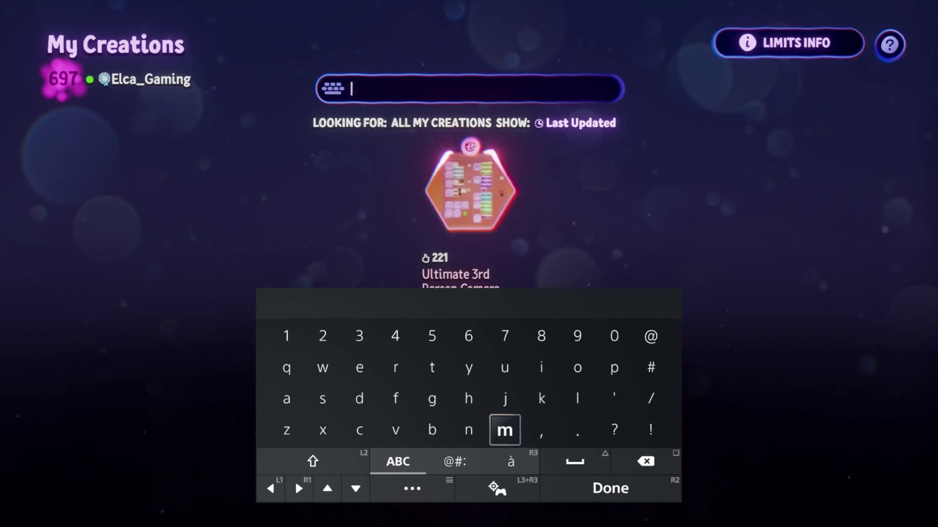
text(Jeo)
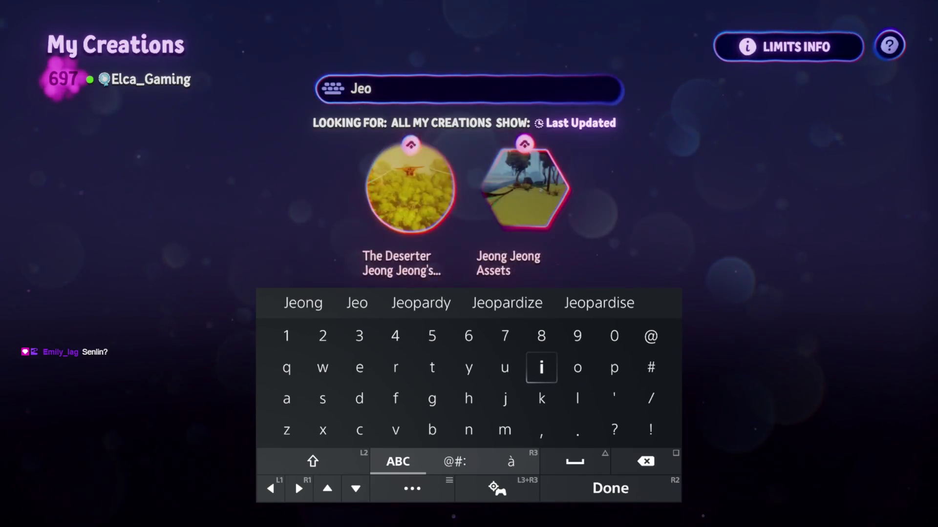
key(Return)
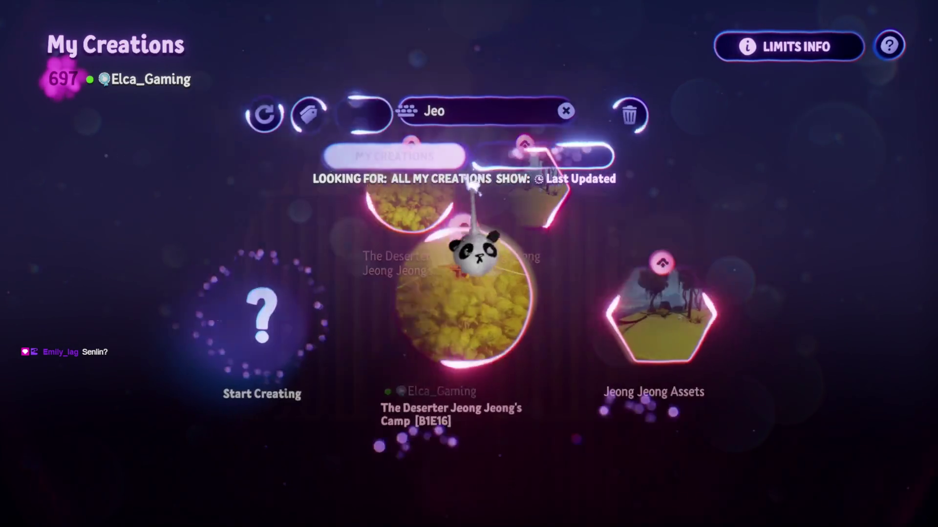
click(611, 348)
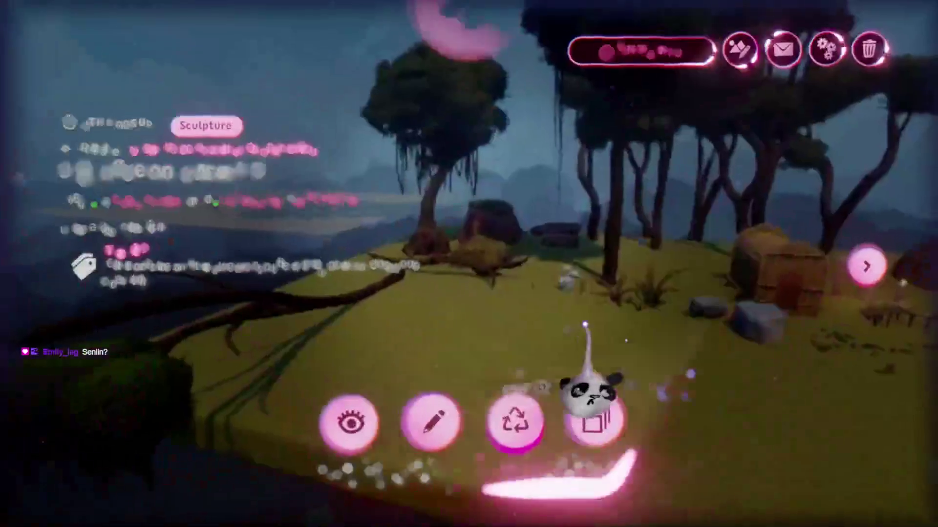
click(418, 421)
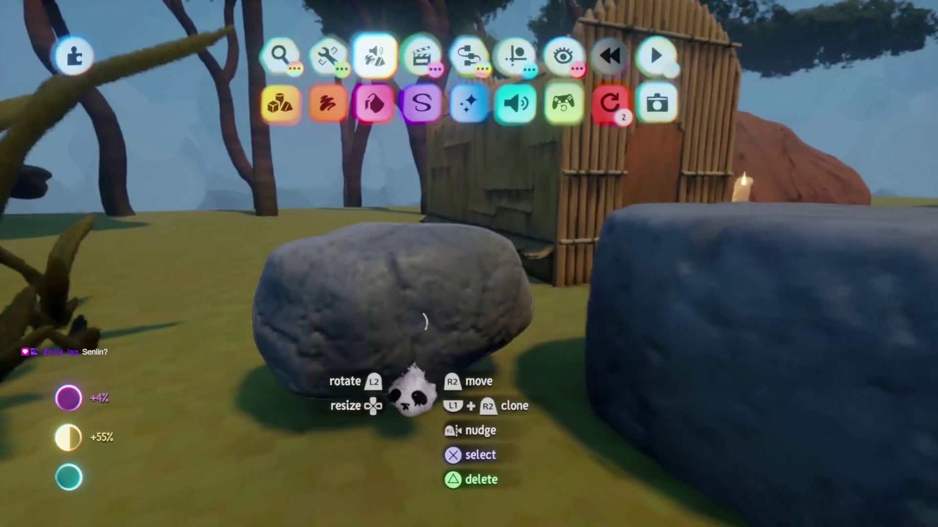
drag(455, 369, 456, 371)
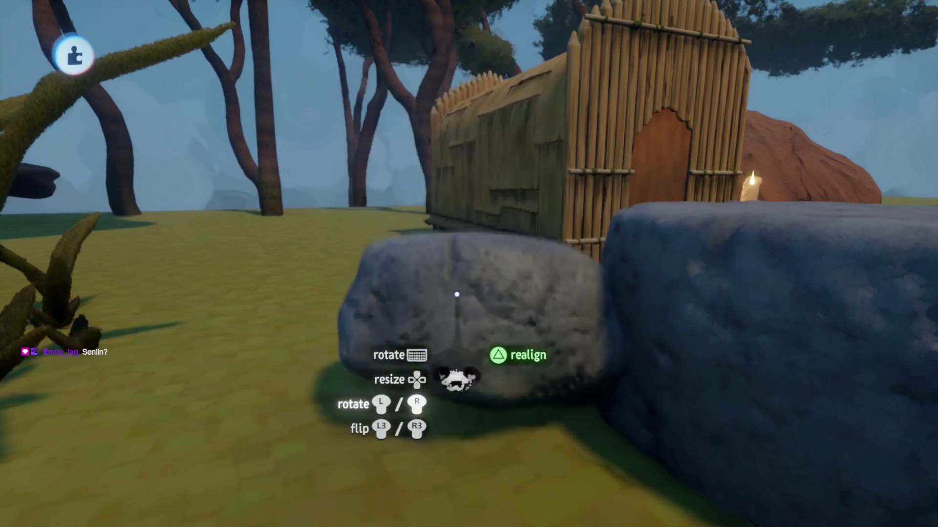
drag(455, 294, 456, 295)
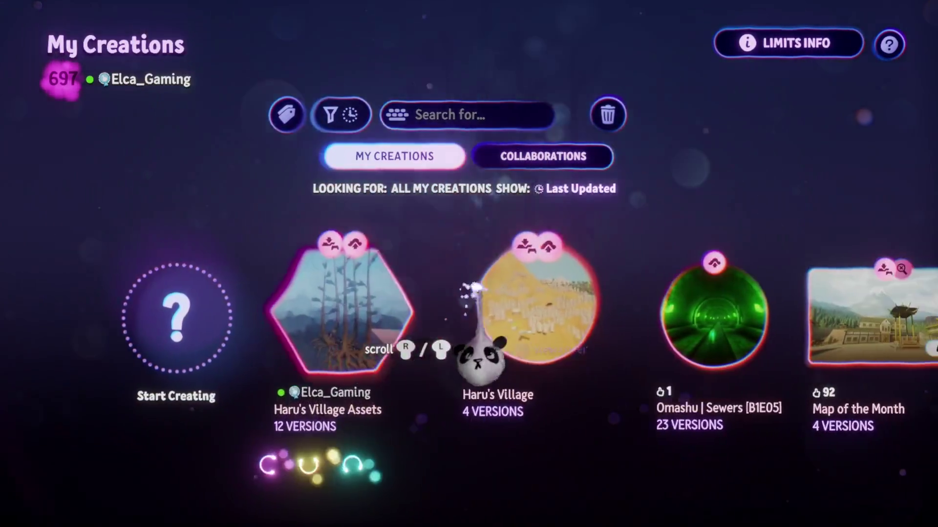
Step: Enter edit mode, search stamps for 'Je' and pick Jeong Jeong Assets to place
click(477, 348)
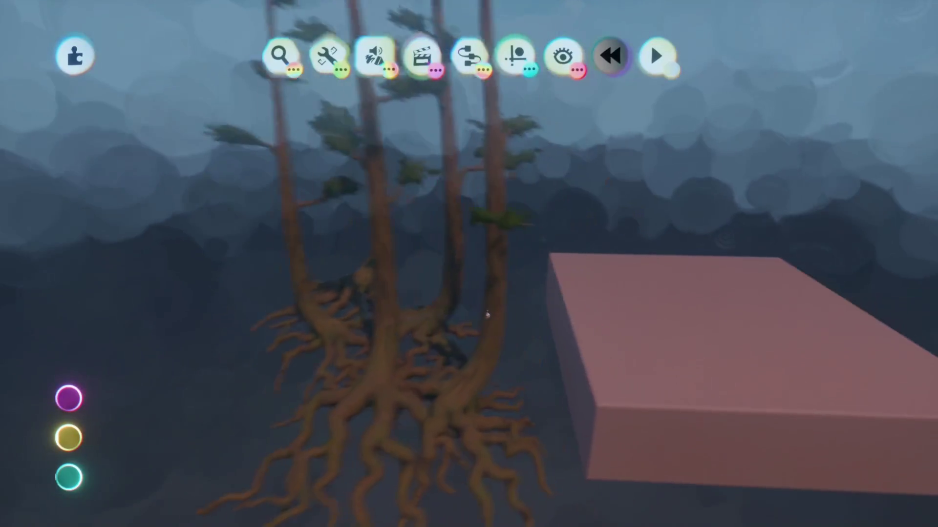
click(280, 55)
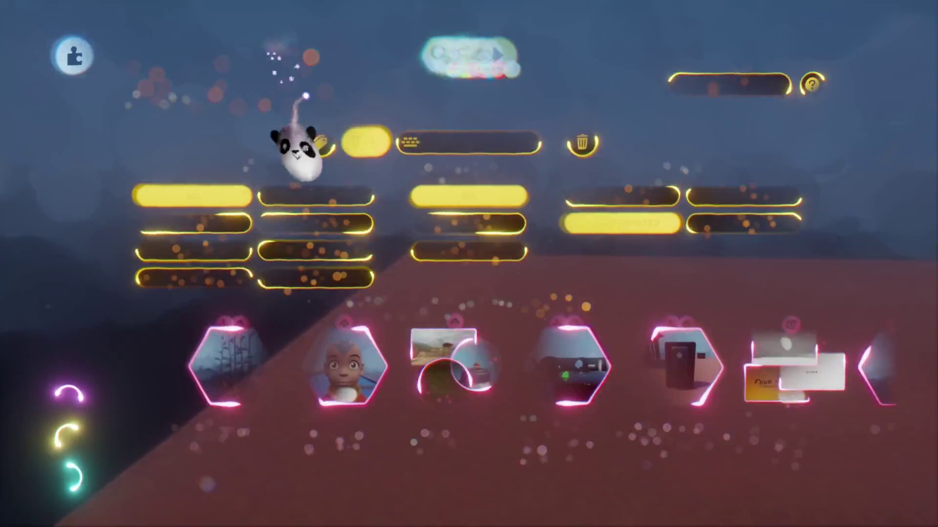
scroll(283, 432, down, 3)
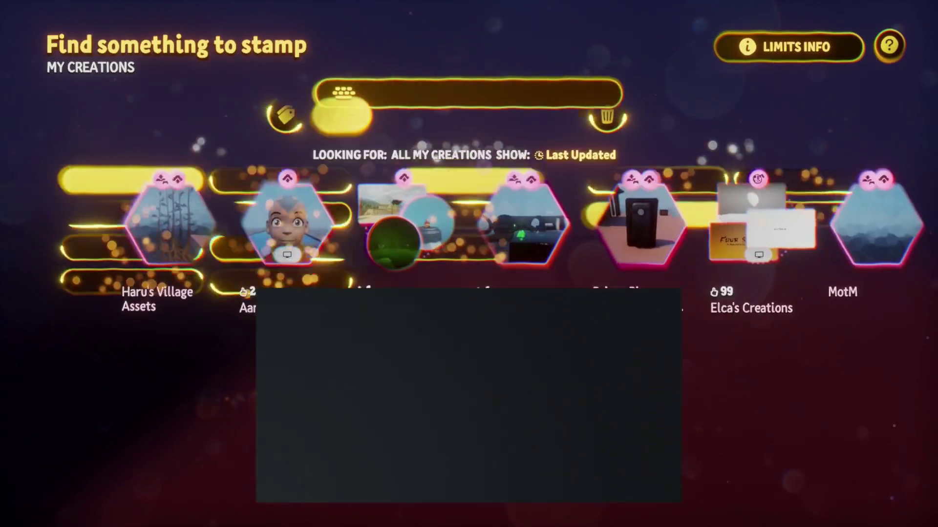
text(Je)
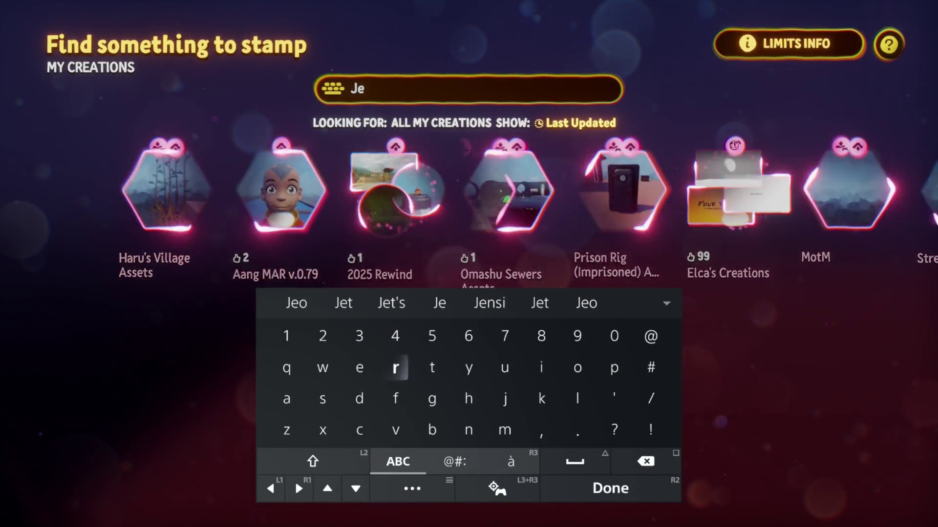
key(Return)
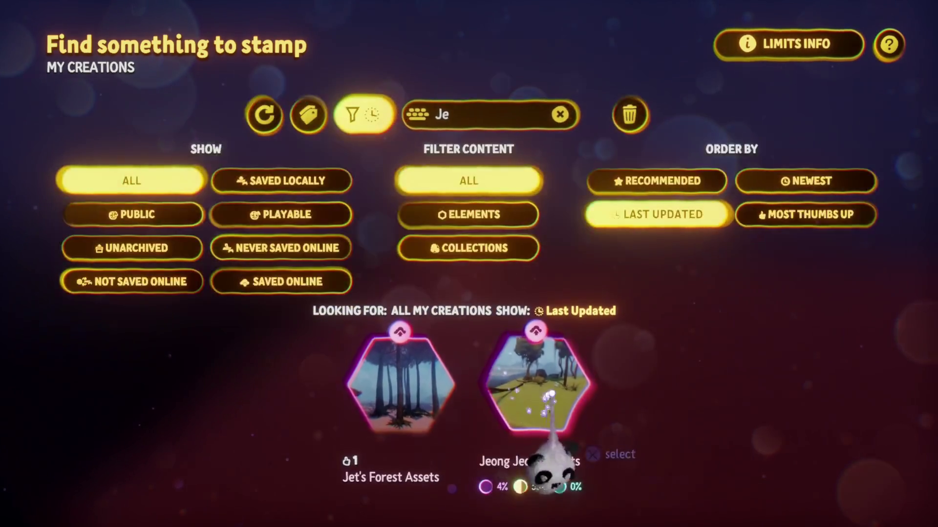
click(540, 392)
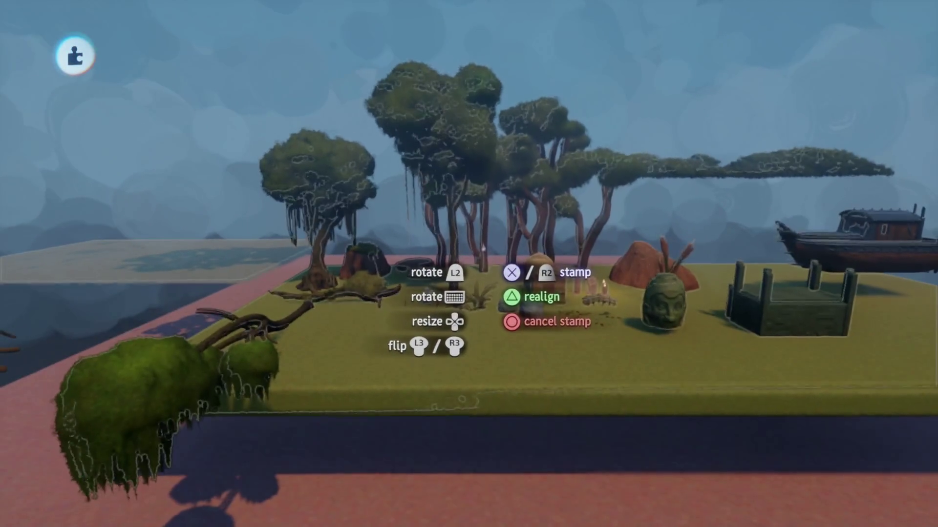
Step: Stamp the Jeong Jeong asset collection into the scene over the pink block
click(483, 249)
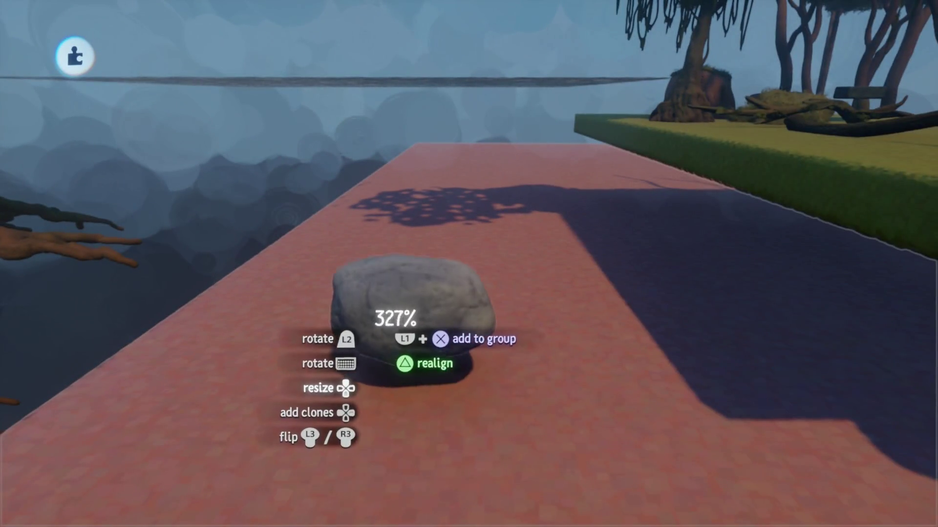
Step: Delete the rock sculpture from its tweak menu, then undo/redo until it is restored on the pink block
click(503, 311)
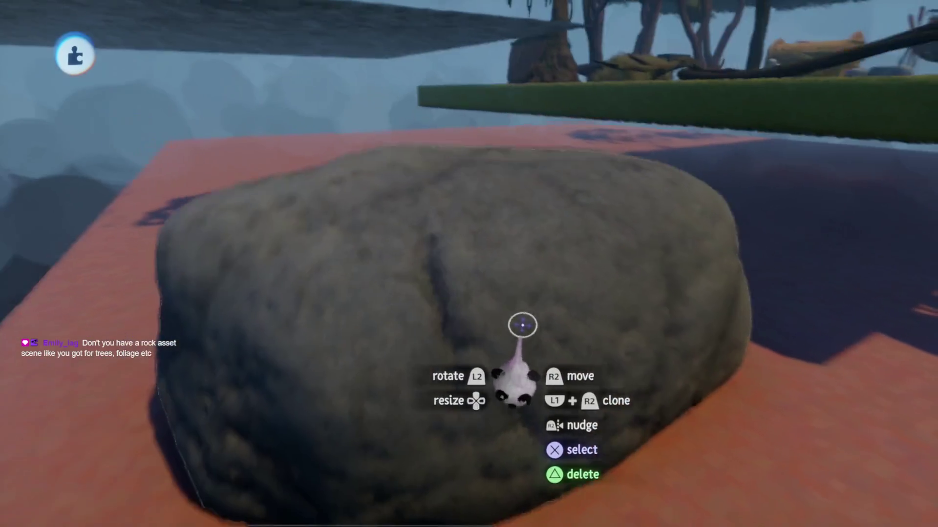
key(Delete)
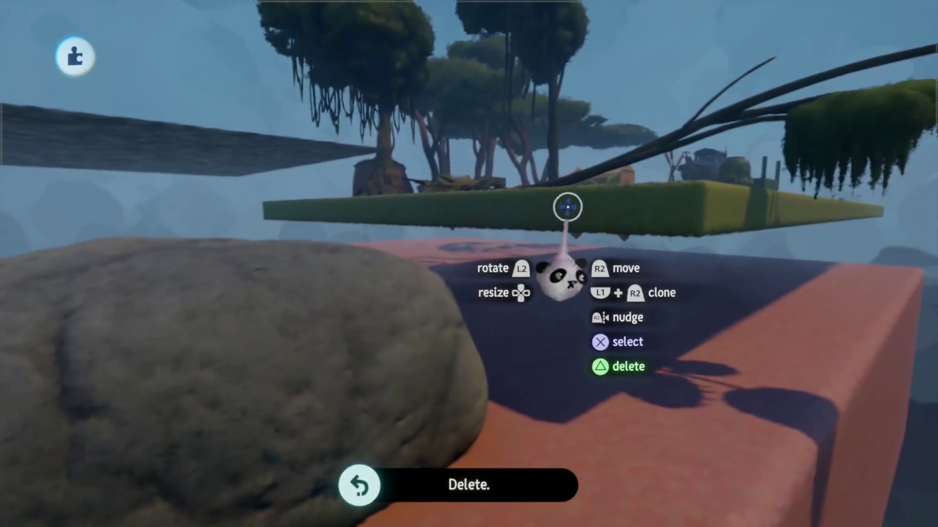
key(ctrl+z)
key(ctrl+shift+z)
key(ctrl+z)
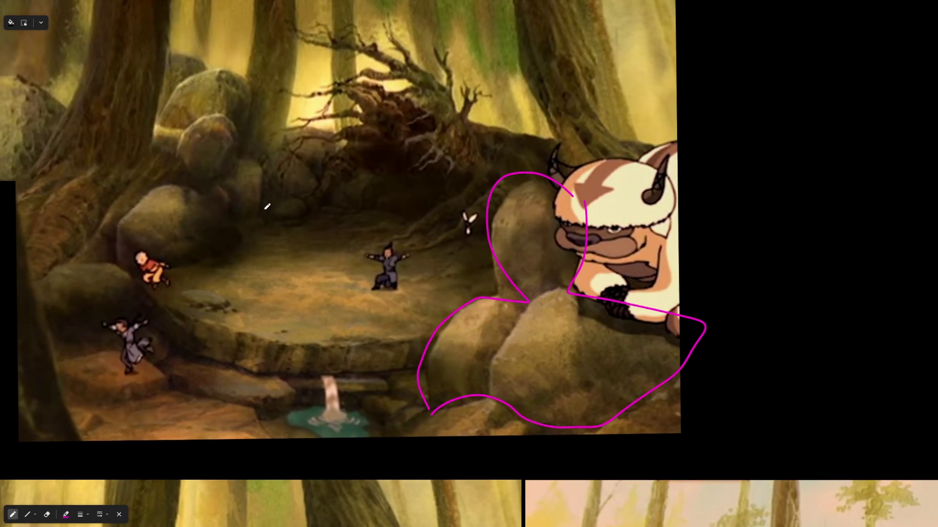
scroll(535, 272, up, 3)
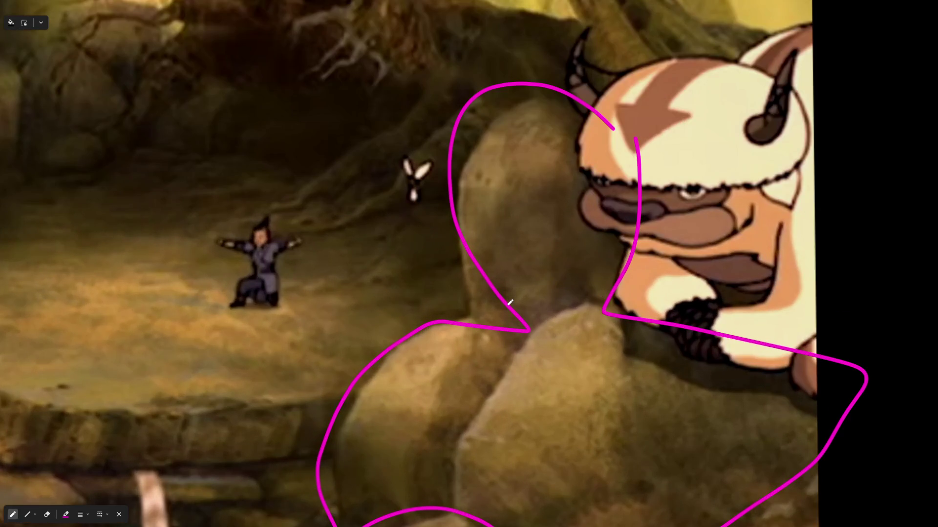
scroll(417, 340, down, 3)
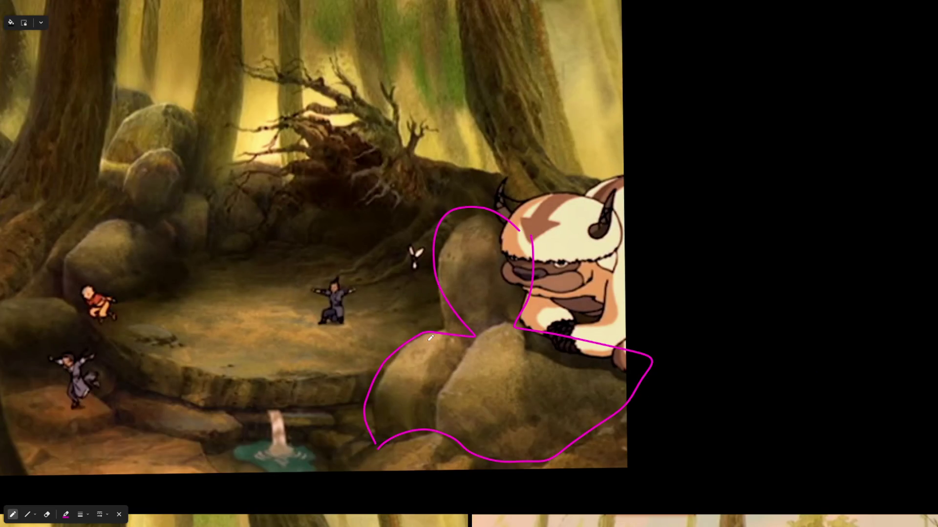
Step: Outline the rocks at the back of the cave in pink on the reference image
drag(213, 280, 400, 367)
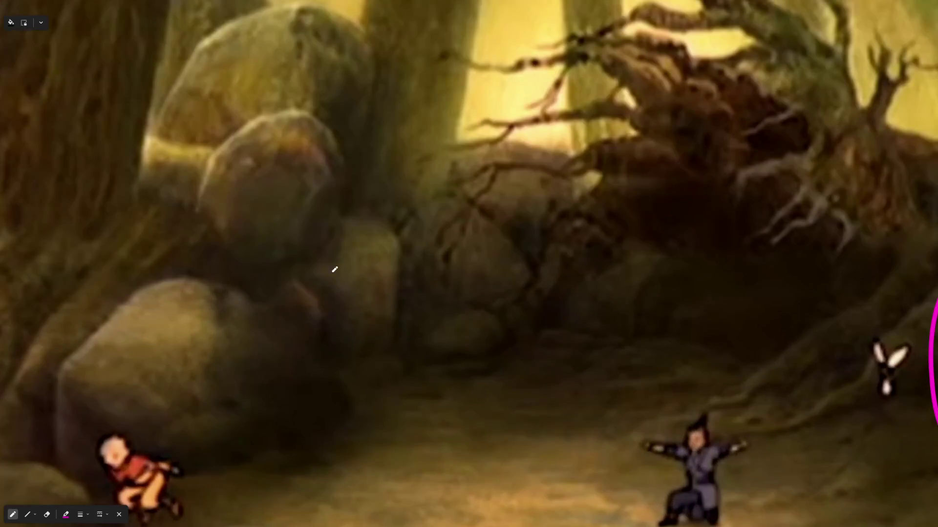
drag(355, 212, 560, 281)
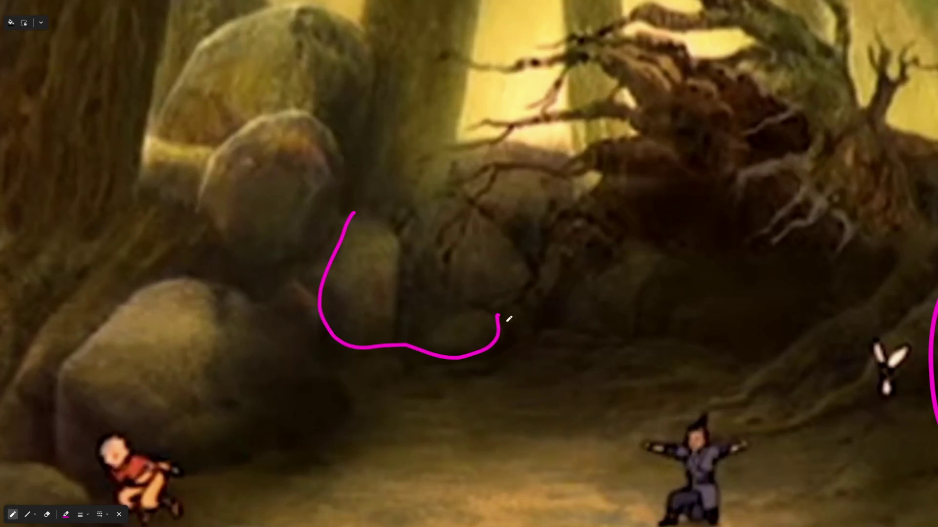
drag(561, 280, 343, 226)
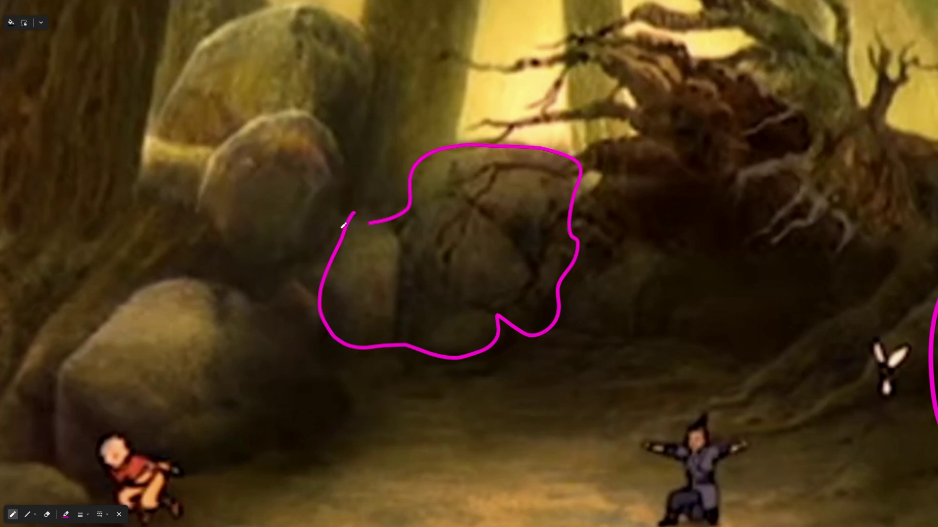
scroll(546, 394, down, 5)
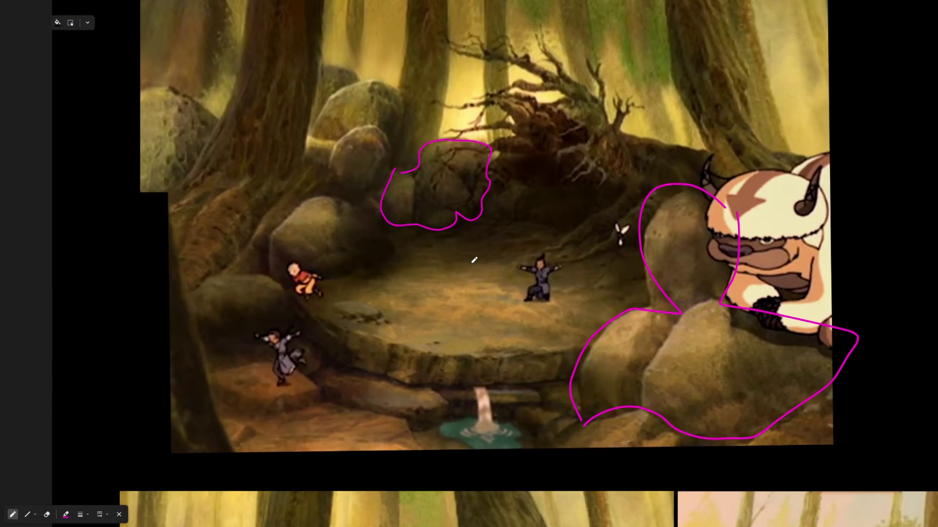
scroll(320, 391, up, 5)
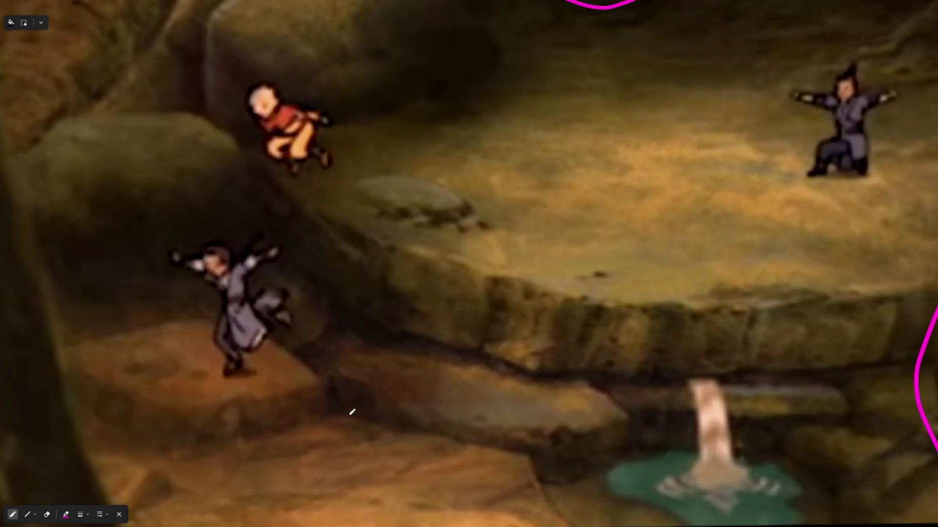
Step: Trace a pink line along the lower ledge and mark an X on the clearing floor
drag(384, 433, 366, 326)
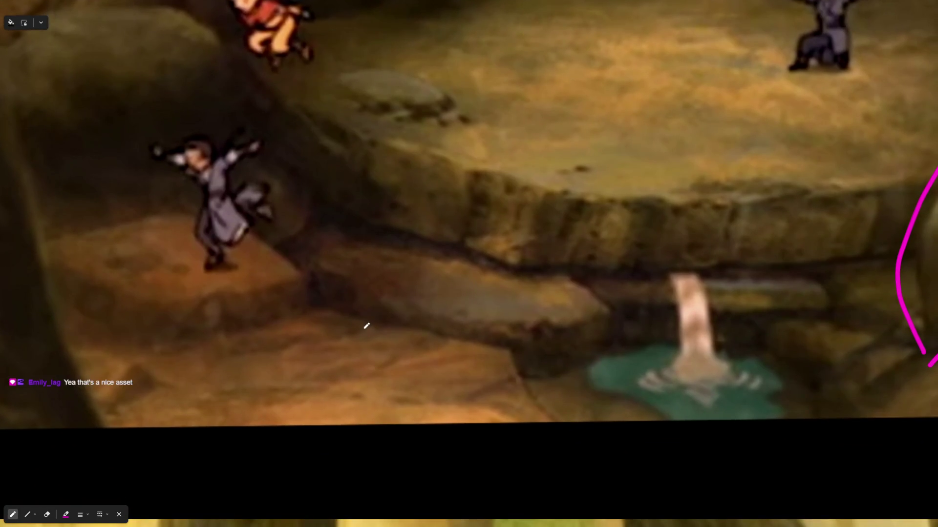
scroll(366, 327, down, 2)
scroll(409, 335, down, 2)
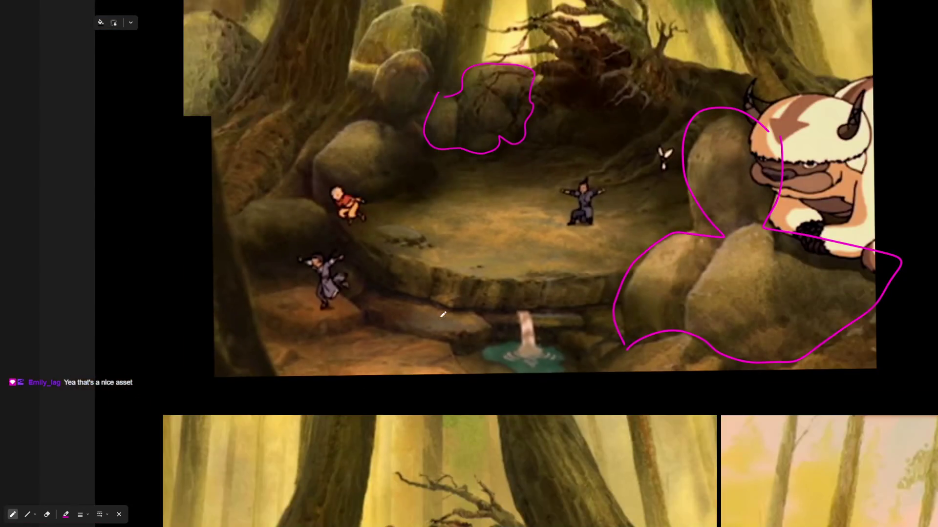
scroll(377, 307, up, 3)
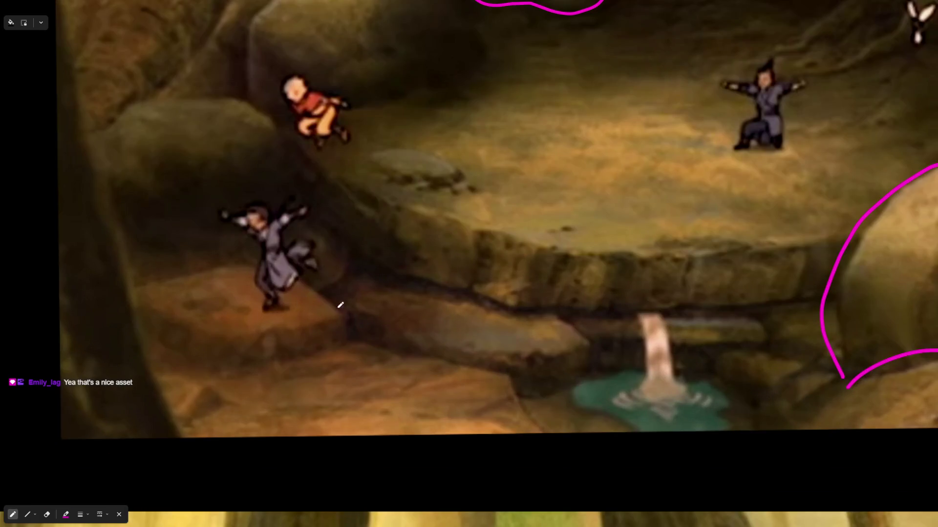
scroll(340, 305, up, 1)
mouse_move(78, 282)
mouse_down()
mouse_move(300, 288)
mouse_move(612, 362)
mouse_move(539, 413)
mouse_move(582, 467)
mouse_up()
scroll(539, 388, down, 3)
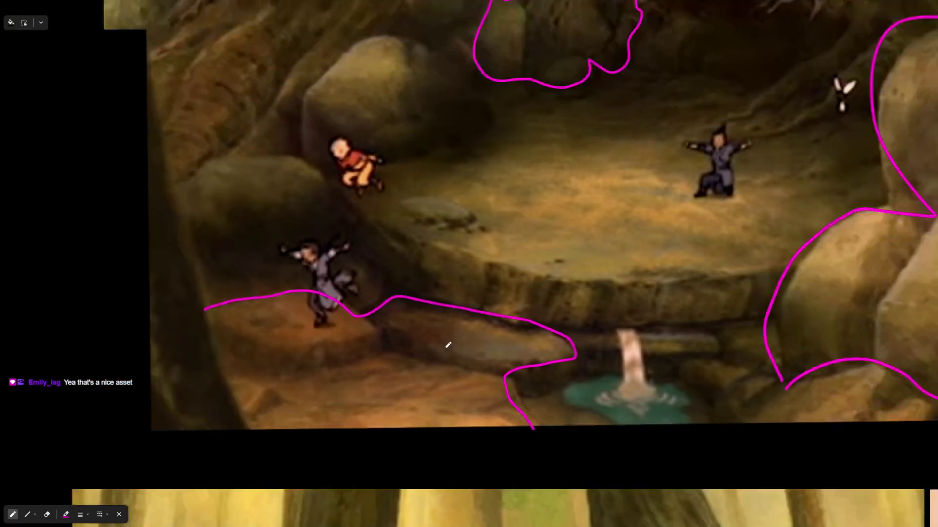
scroll(491, 228, up, 5)
drag(548, 214, 496, 256)
drag(508, 196, 550, 248)
scroll(577, 268, down, 3)
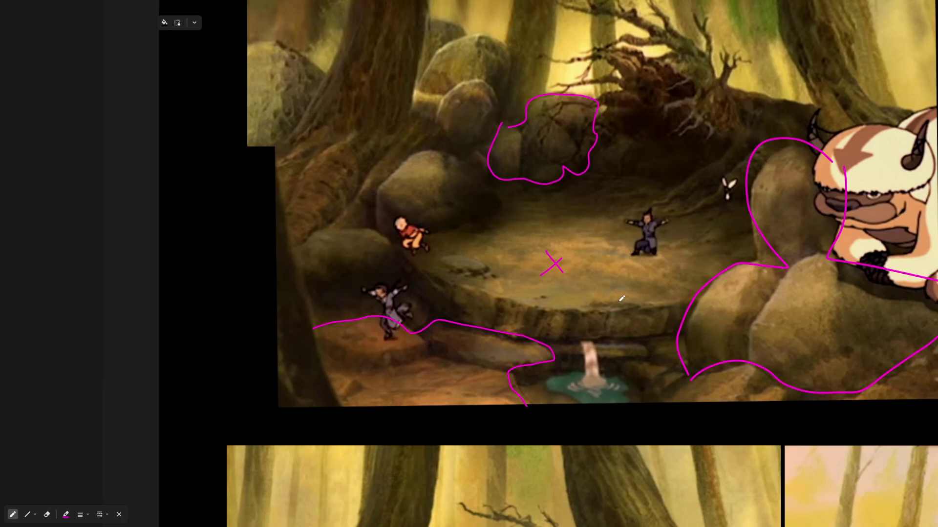
scroll(604, 380, up, 2)
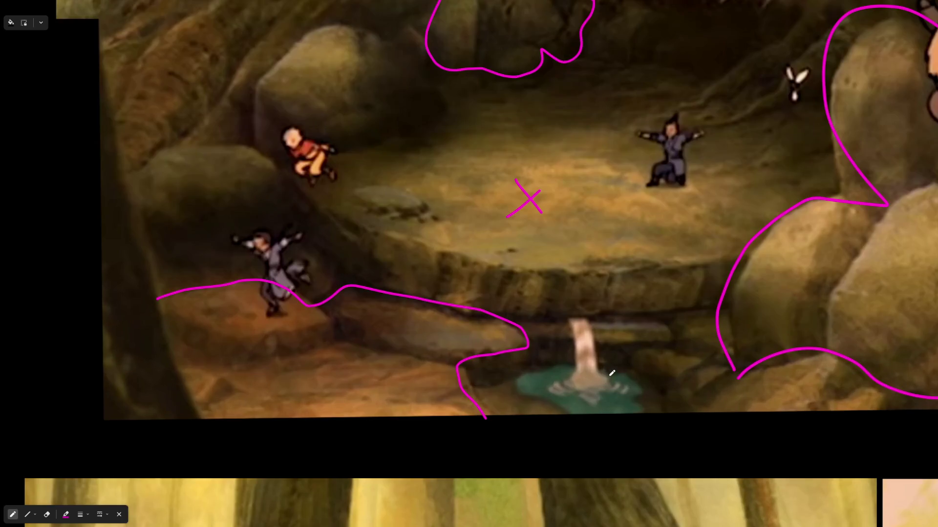
scroll(585, 364, down, 1)
scroll(452, 334, down, 2)
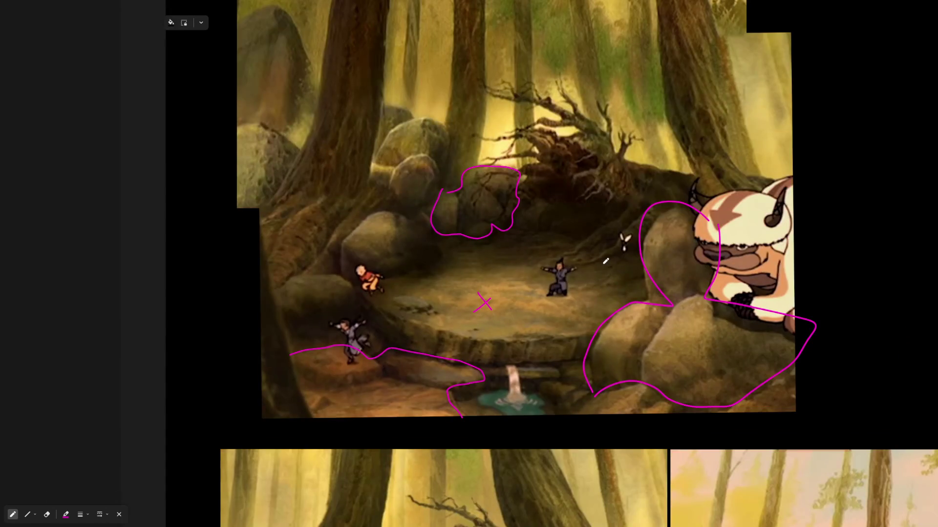
scroll(581, 244, up, 5)
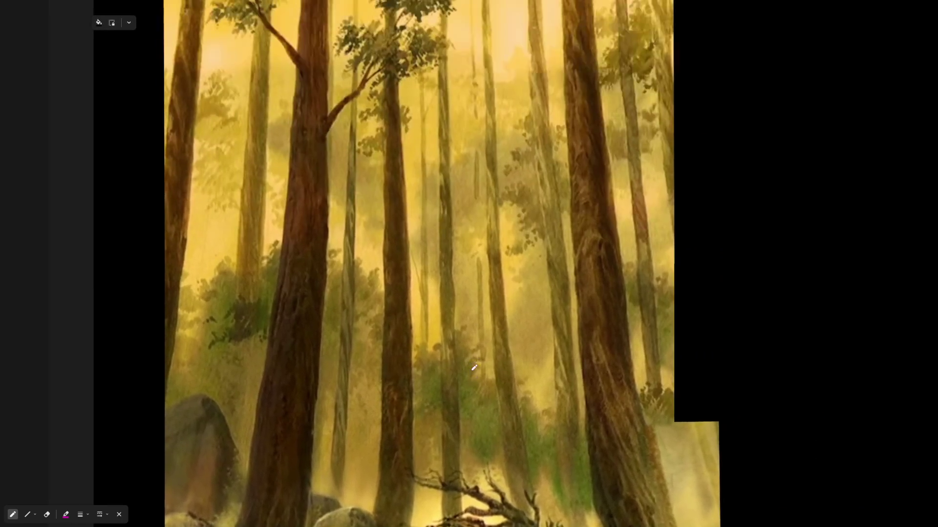
scroll(434, 363, down, 2)
scroll(454, 293, up, 2)
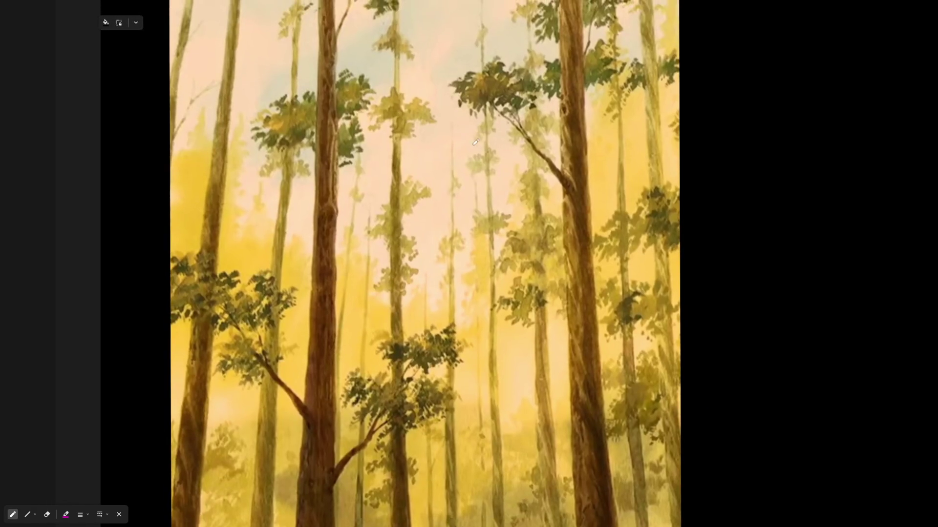
scroll(489, 150, up, 1)
scroll(485, 179, up, 2)
scroll(481, 212, down, 2)
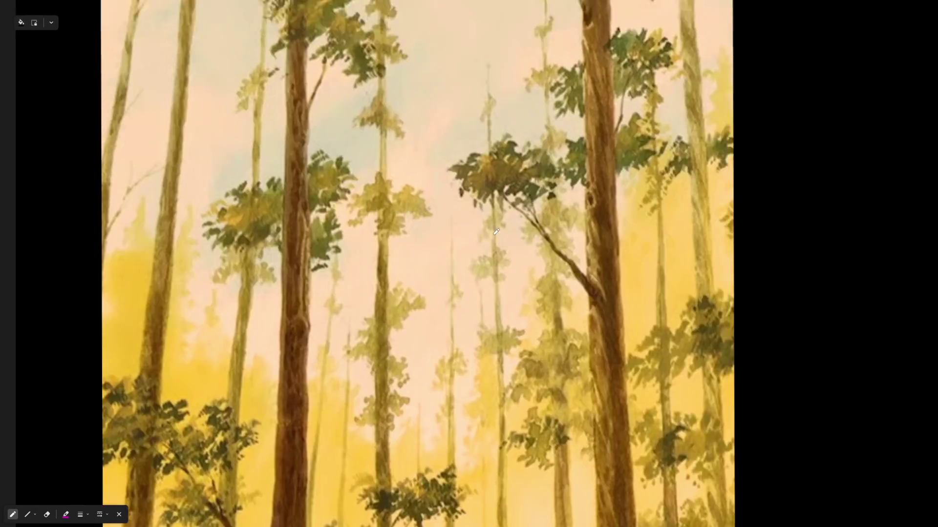
scroll(477, 240, down, 2)
scroll(504, 393, down, 2)
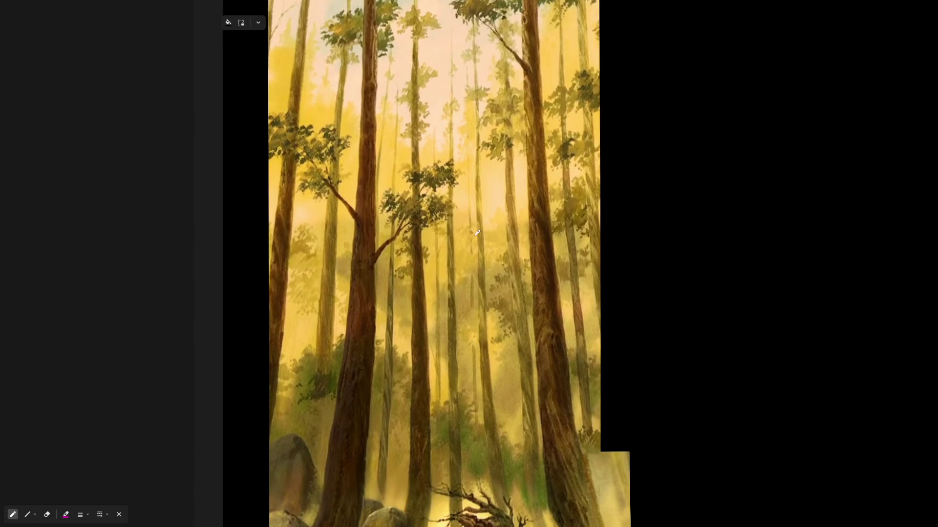
scroll(487, 372, down, 3)
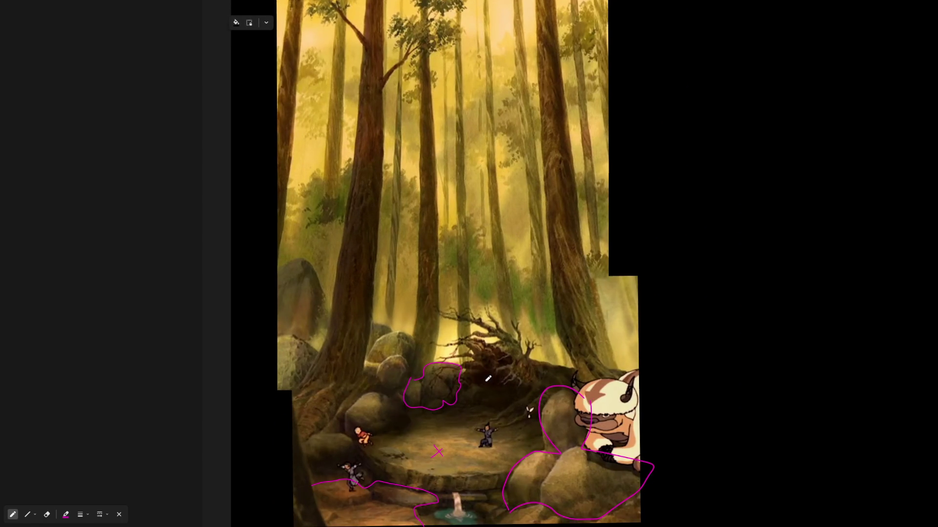
scroll(496, 282, up, 2)
scroll(484, 277, up, 3)
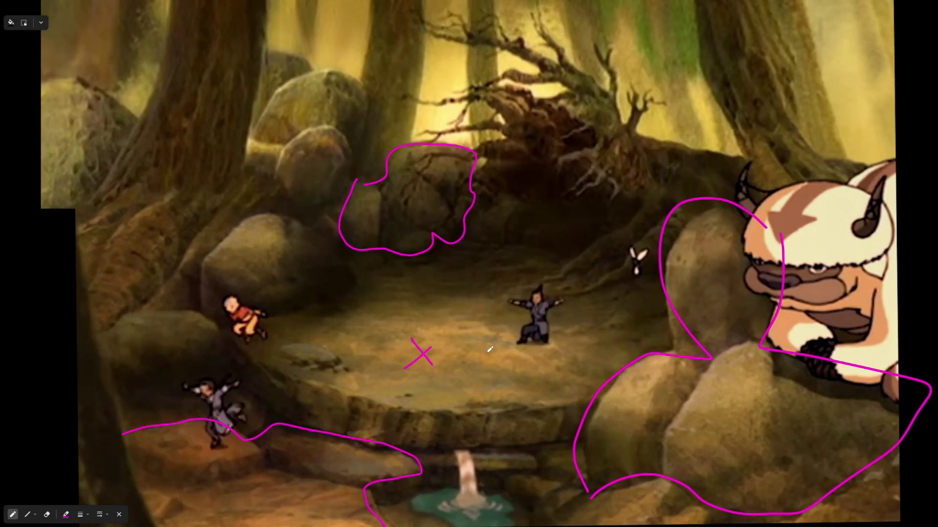
scroll(489, 349, down, 2)
scroll(351, 353, up, 2)
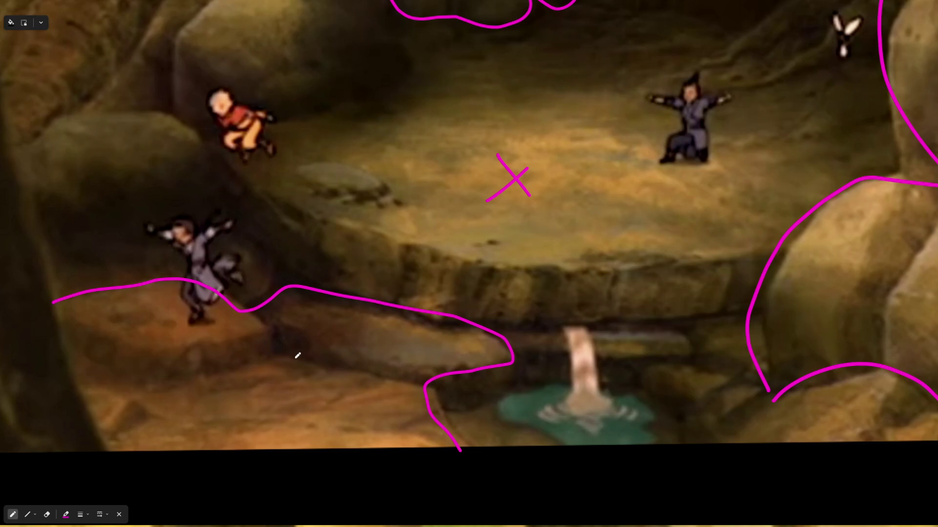
Step: Mark the lower ledge in magenta and begin outlining the poolside rock
mouse_move(64, 299)
mouse_down()
mouse_move(68, 341)
mouse_move(150, 356)
mouse_move(241, 325)
mouse_move(168, 376)
mouse_move(51, 344)
mouse_up()
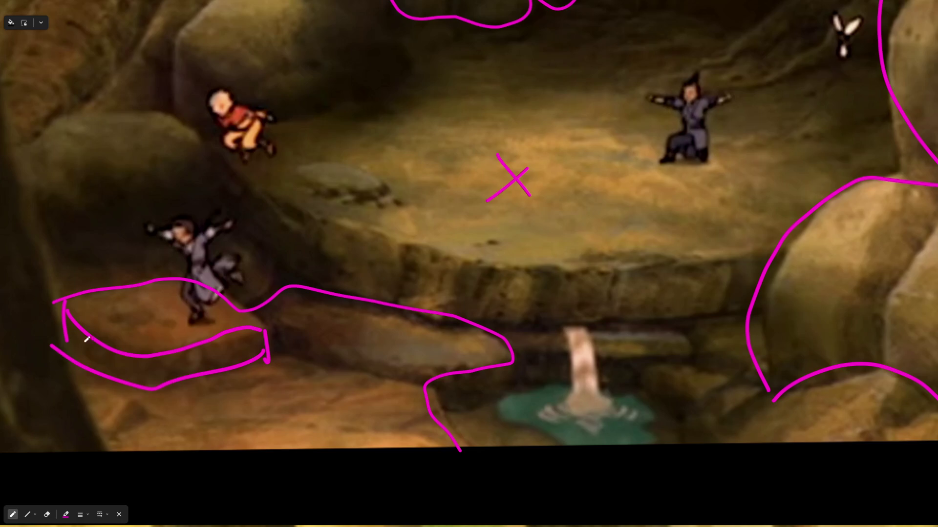
mouse_move(268, 331)
mouse_down()
mouse_move(267, 361)
mouse_move(384, 376)
mouse_move(444, 398)
mouse_move(504, 383)
mouse_move(515, 363)
mouse_up()
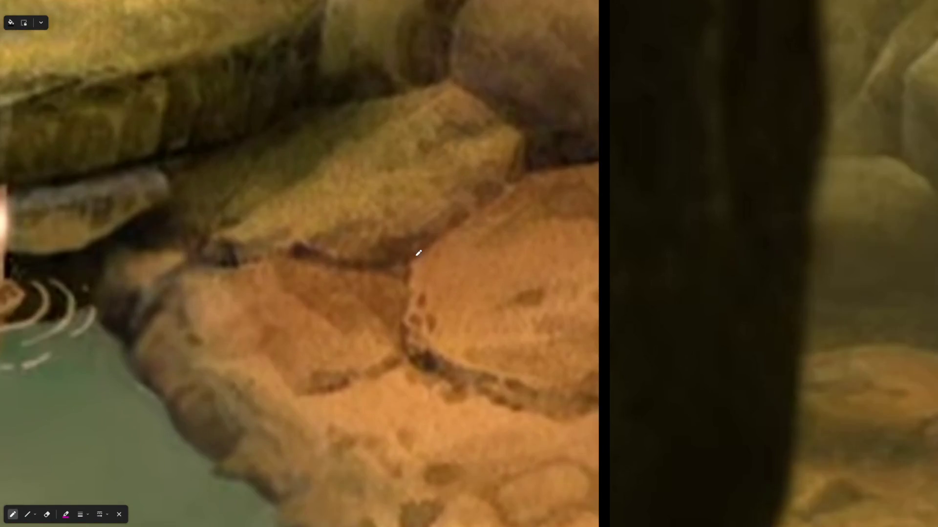
mouse_move(418, 252)
mouse_down()
mouse_move(414, 358)
mouse_move(570, 404)
mouse_move(524, 170)
mouse_move(597, 157)
mouse_up()
Step: Finish the poolside rock outline and circle the fallen tree where Aang rests
drag(566, 402, 579, 386)
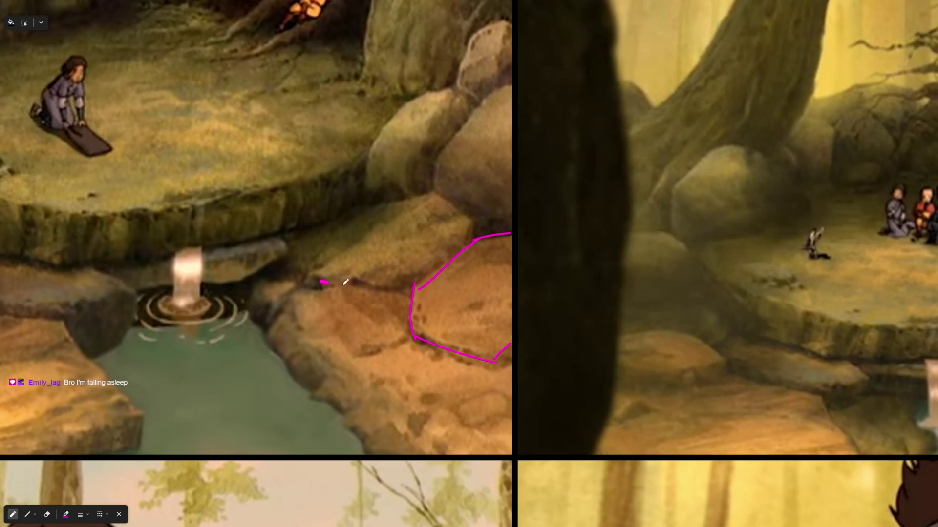
mouse_move(345, 281)
mouse_down()
mouse_move(461, 247)
mouse_move(474, 217)
mouse_move(427, 180)
mouse_move(329, 213)
mouse_up()
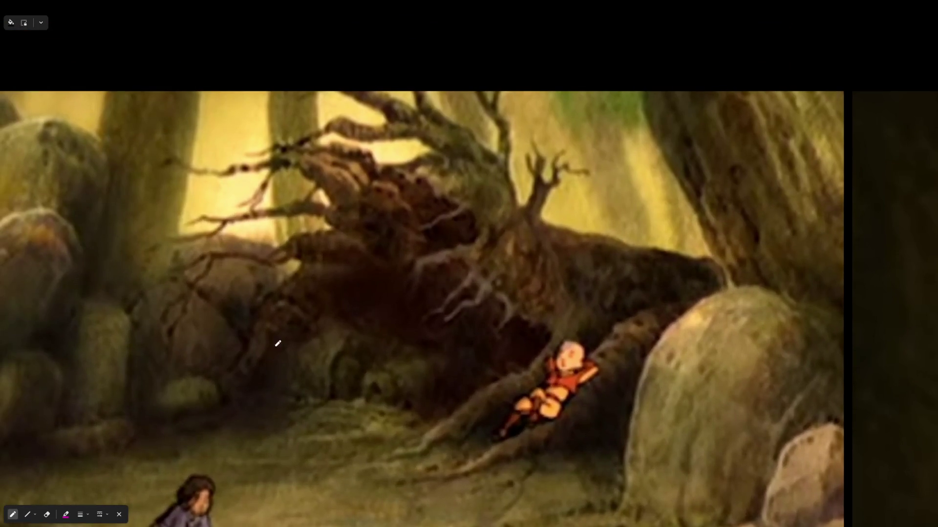
mouse_move(528, 100)
mouse_down()
mouse_move(628, 315)
mouse_move(476, 132)
mouse_up()
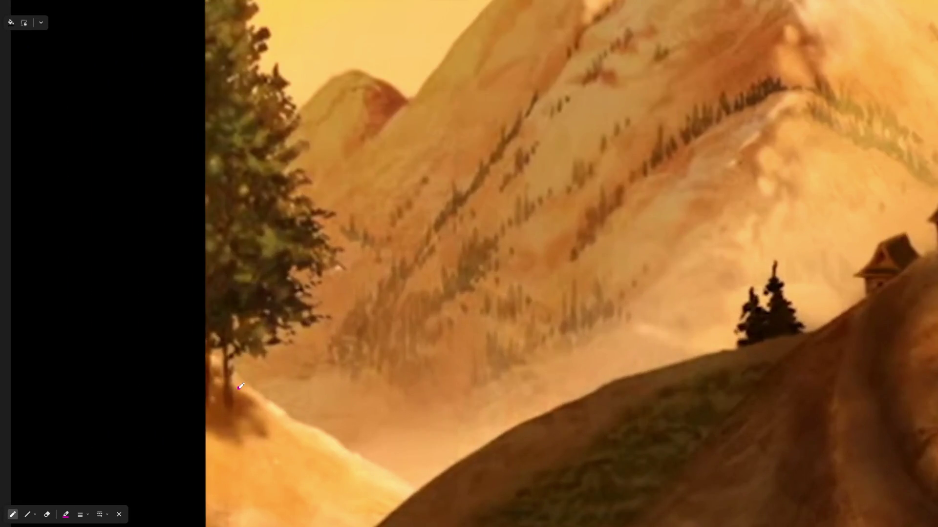
Step: Draw a taller magenta tree silhouette with trunk lines around the left-edge tree of the village image
drag(241, 386, 275, 3)
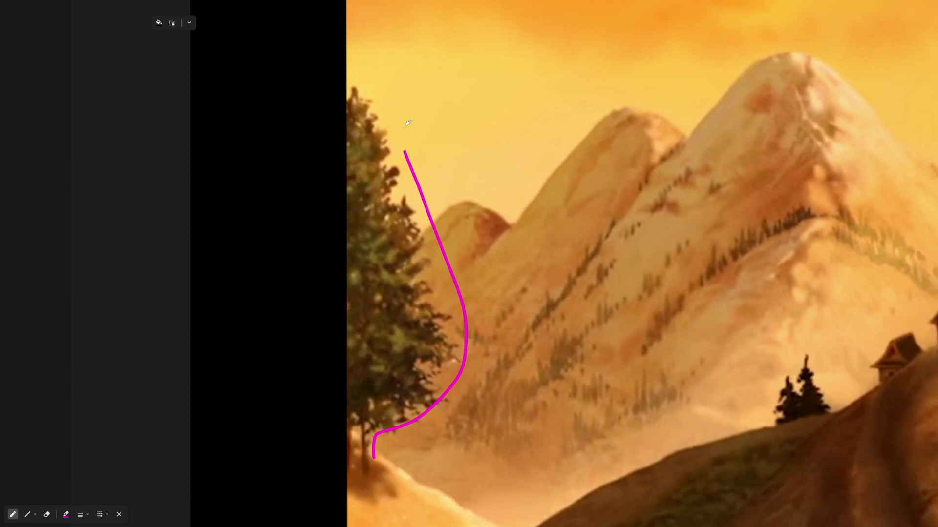
drag(406, 153, 320, 44)
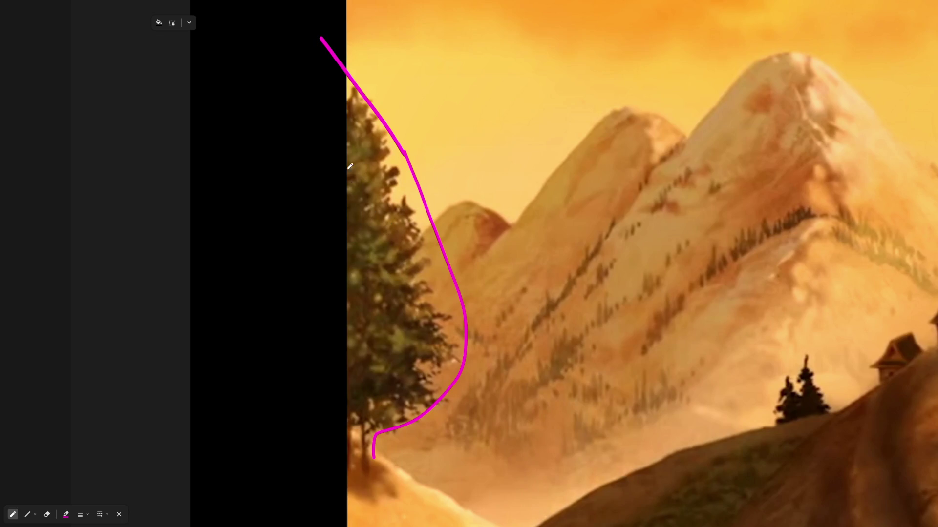
mouse_move(344, 75)
mouse_down()
mouse_move(271, 244)
mouse_move(279, 387)
mouse_move(333, 443)
mouse_move(296, 513)
mouse_up()
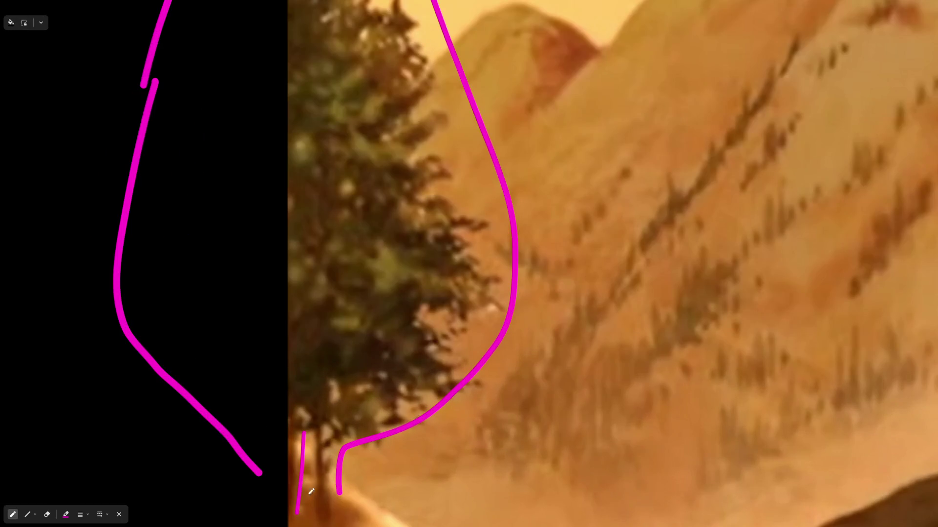
drag(329, 478, 321, 517)
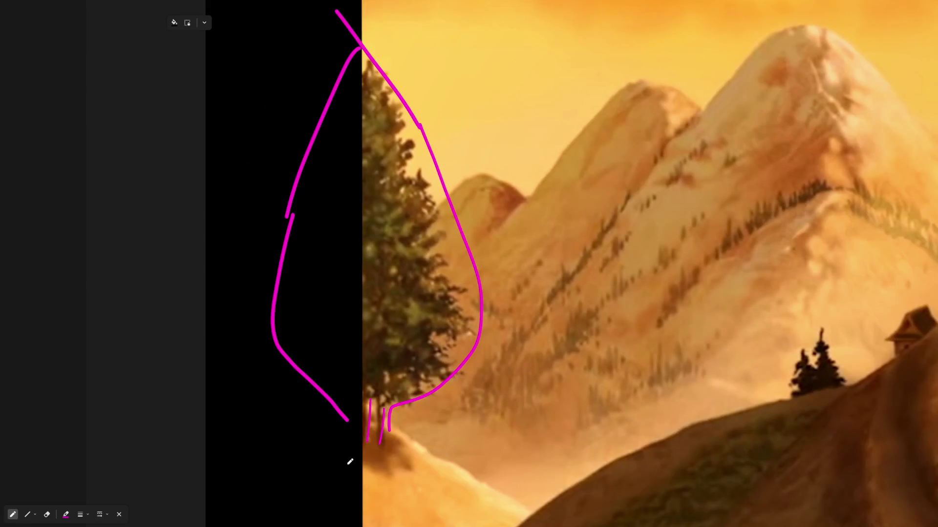
mouse_move(372, 400)
mouse_down()
mouse_move(365, 483)
mouse_move(382, 489)
mouse_up()
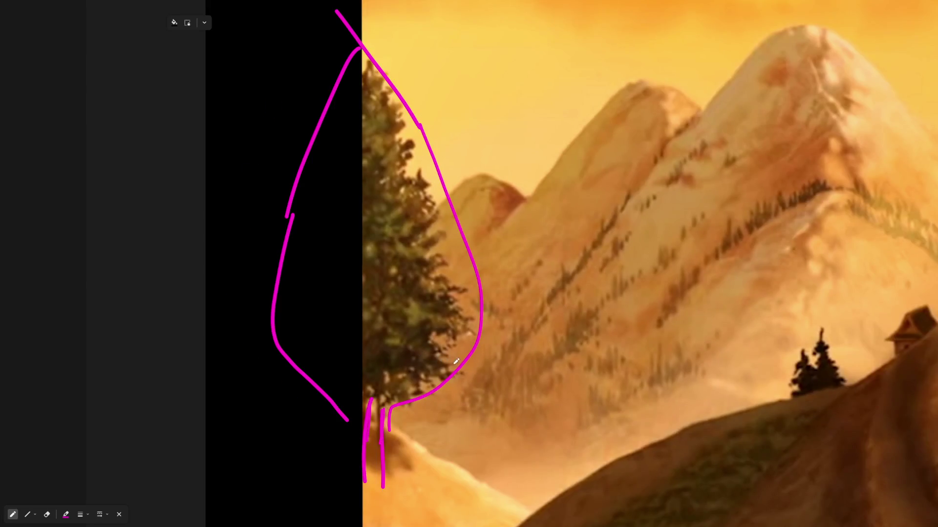
scroll(519, 363, down, 3)
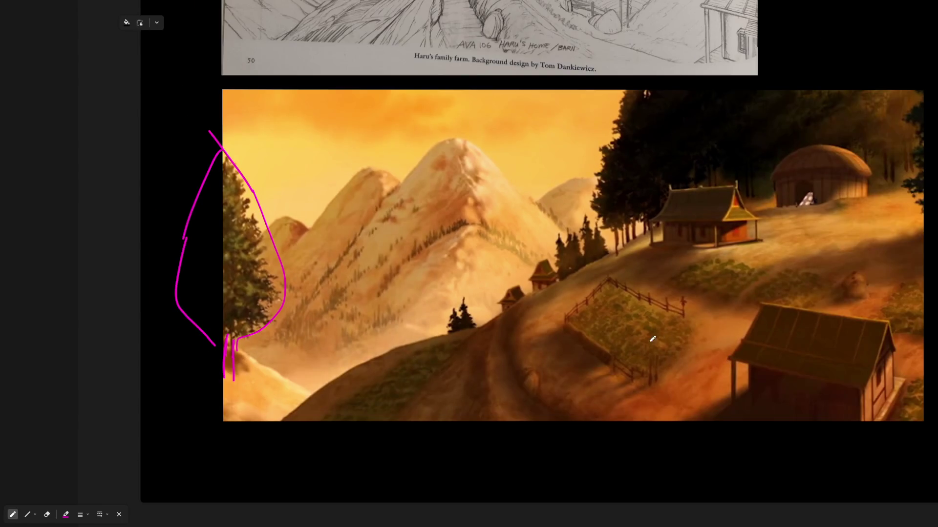
scroll(653, 339, up, 5)
scroll(691, 314, up, 3)
scroll(655, 302, up, 2)
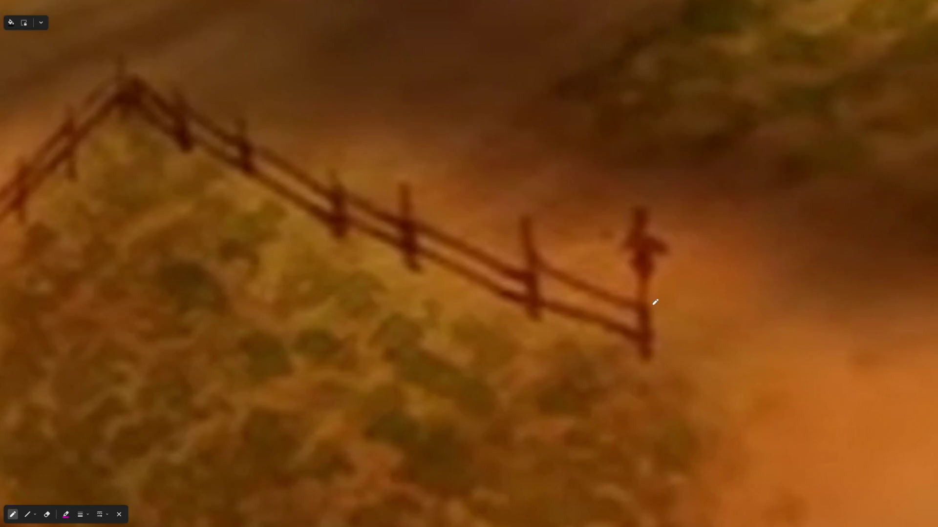
mouse_move(649, 281)
mouse_down()
mouse_move(523, 215)
mouse_move(642, 360)
mouse_move(640, 262)
mouse_up()
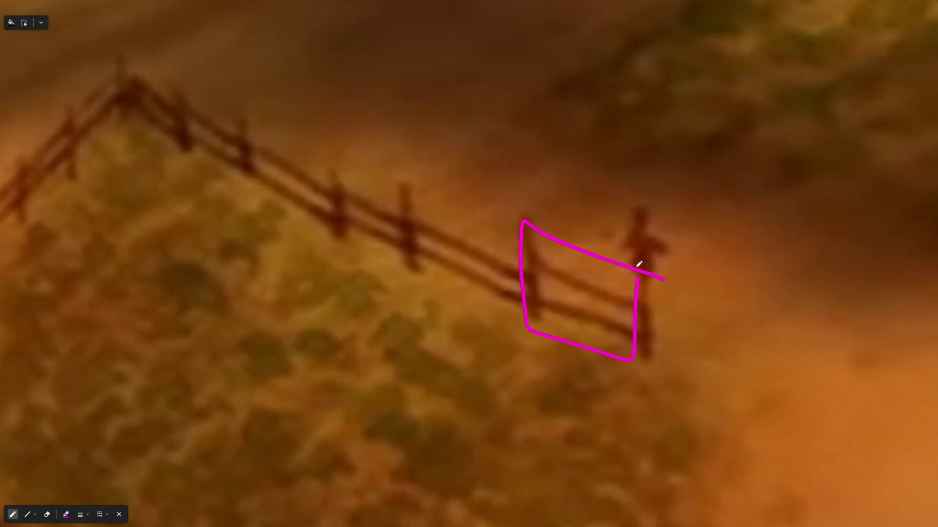
scroll(666, 365, down, 5)
scroll(666, 365, right, 2)
scroll(424, 274, right, 4)
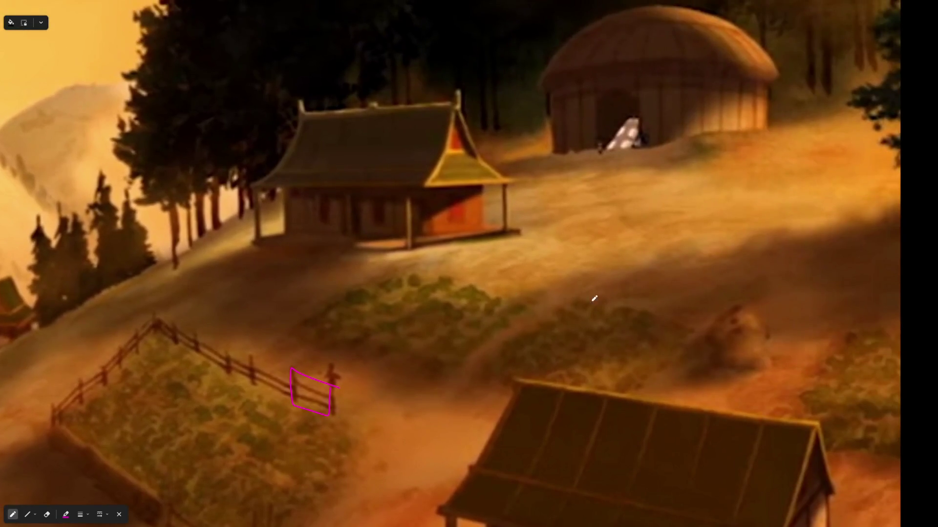
scroll(595, 298, right, 3)
scroll(469, 356, right, 3)
scroll(403, 387, up, 3)
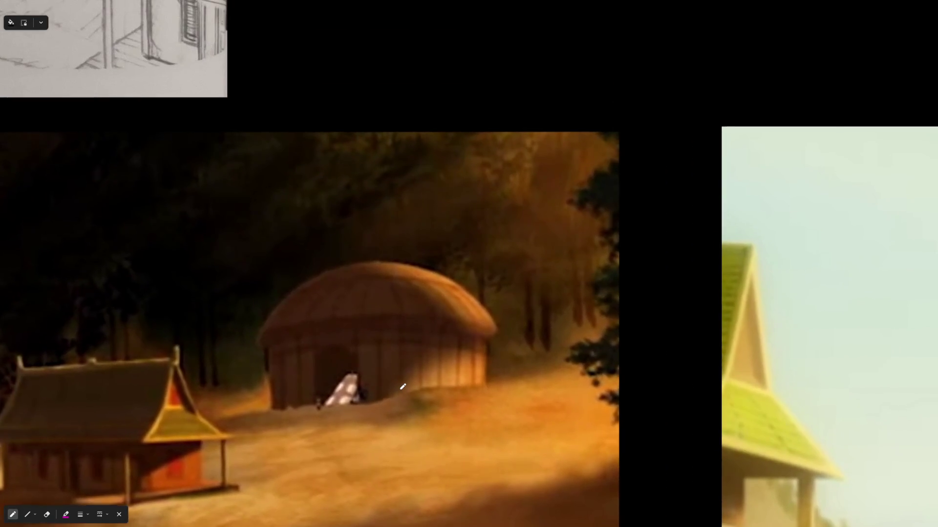
scroll(387, 293, left, 5)
scroll(502, 210, left, 2)
scroll(459, 243, left, 3)
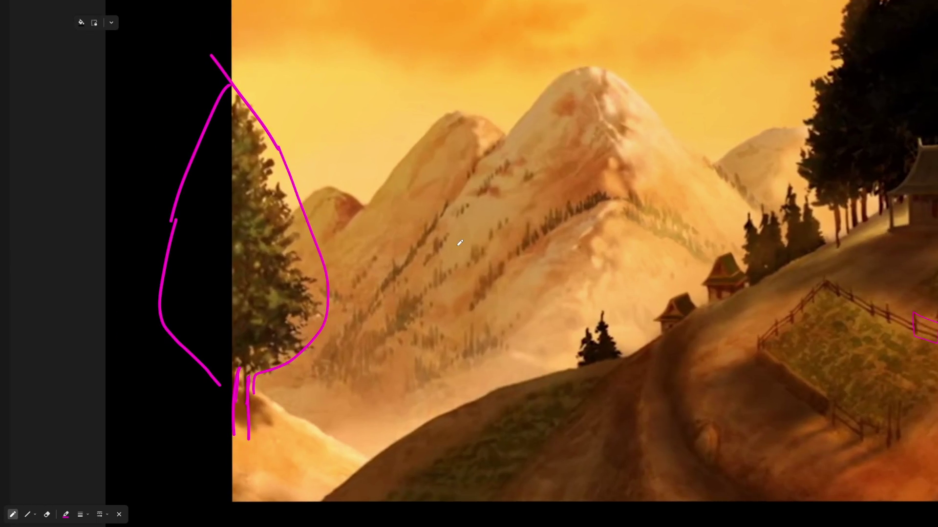
scroll(608, 365, up, 5)
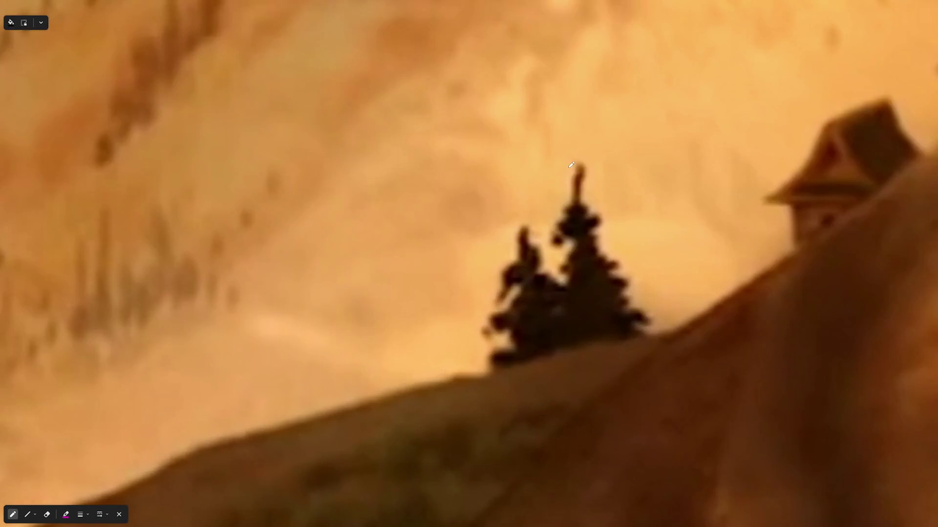
scroll(570, 161, down, 1)
scroll(570, 162, down, 3)
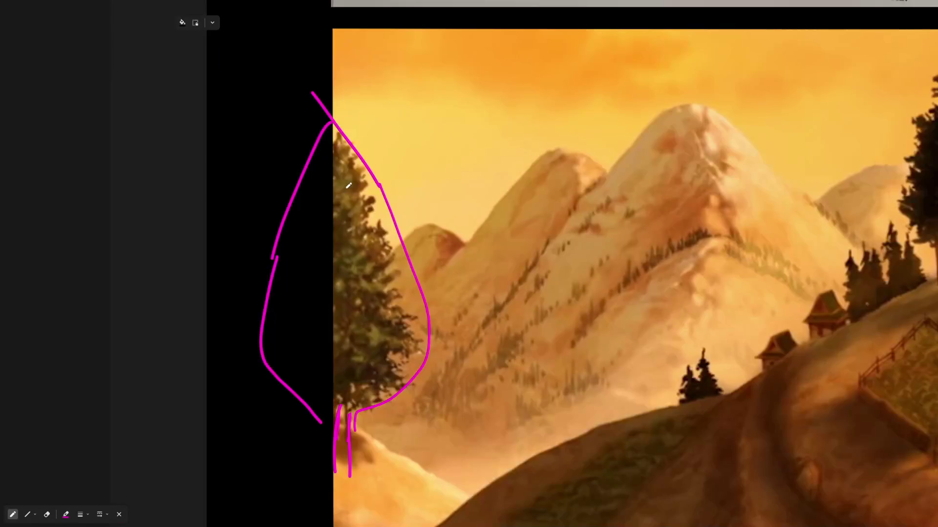
scroll(404, 221, up, 2)
scroll(404, 223, down, 1)
scroll(439, 293, down, 3)
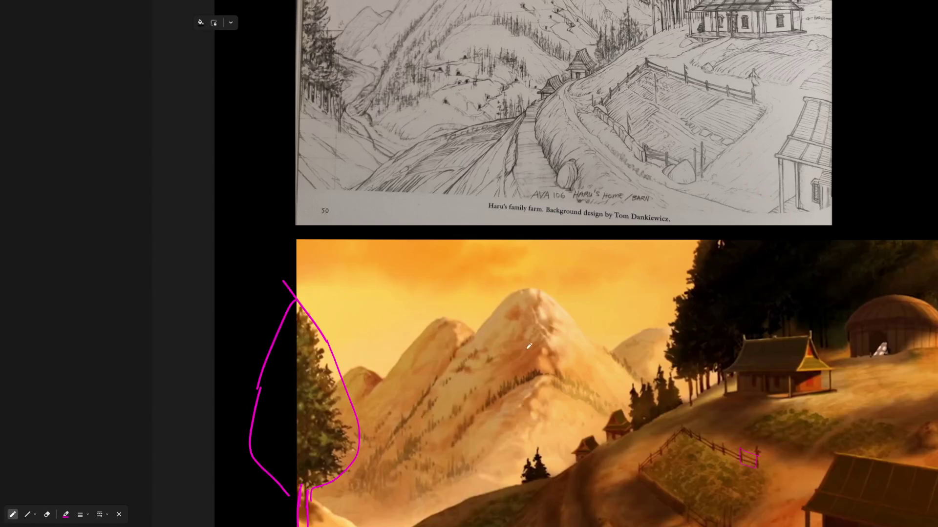
scroll(469, 444, up, 3)
scroll(469, 443, up, 2)
scroll(186, 293, up, 2)
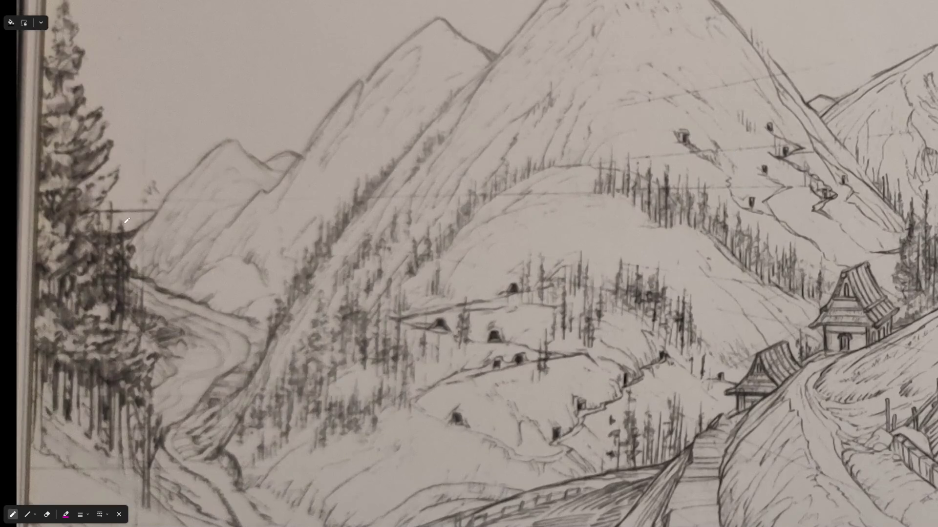
scroll(126, 220, up, 1)
scroll(296, 212, down, 2)
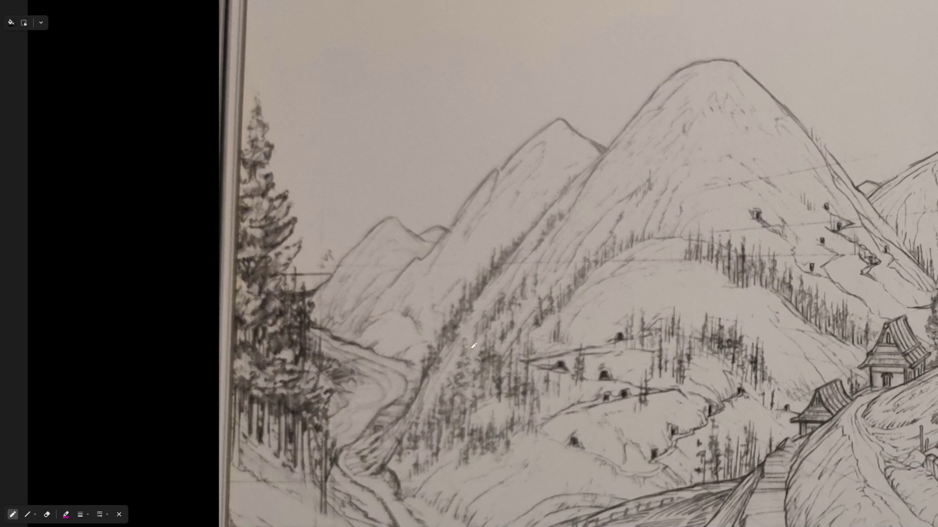
scroll(369, 103, down, 2)
scroll(669, 311, down, 1)
scroll(623, 220, up, 1)
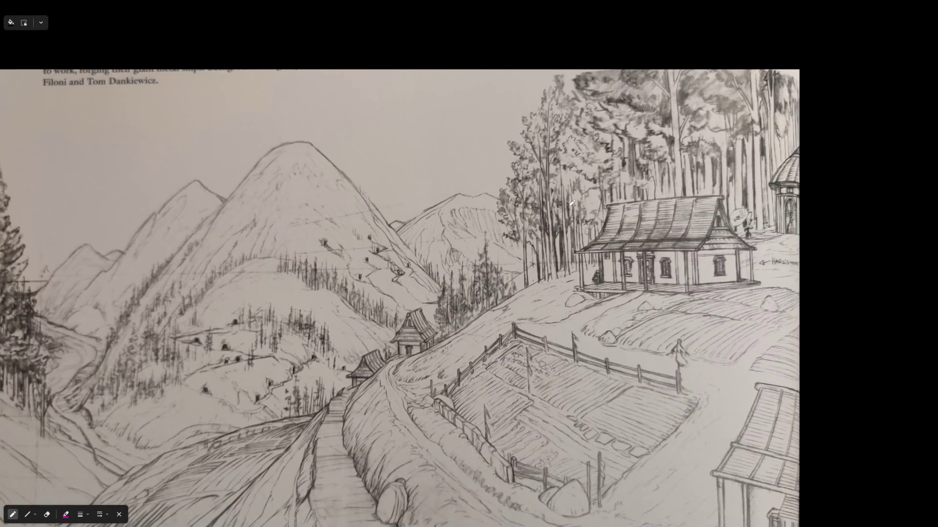
scroll(583, 136, up, 2)
scroll(596, 197, up, 1)
scroll(467, 175, up, 2)
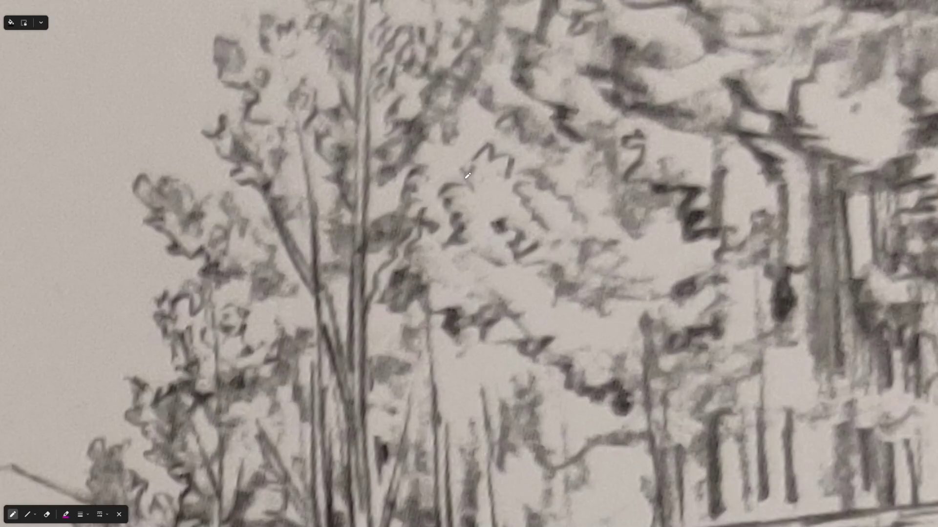
scroll(474, 223, down, 2)
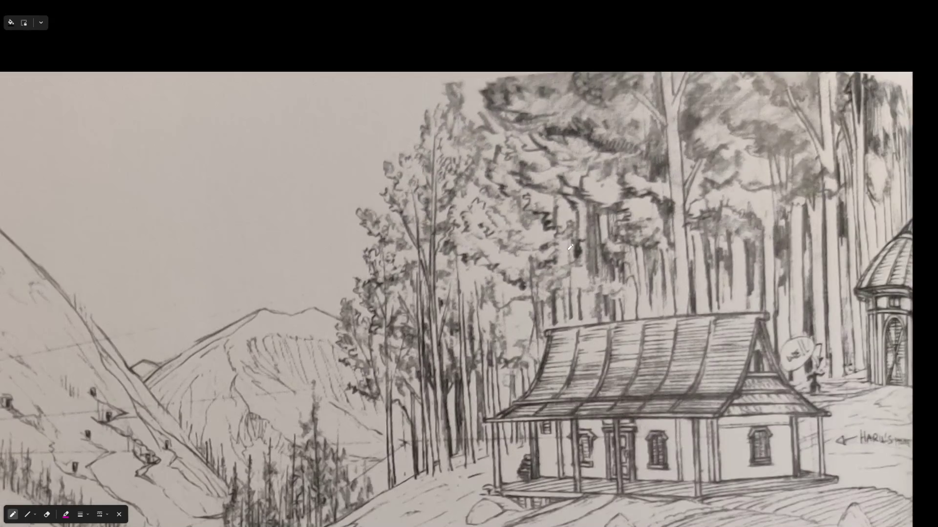
scroll(483, 330, down, 2)
scroll(469, 286, down, 2)
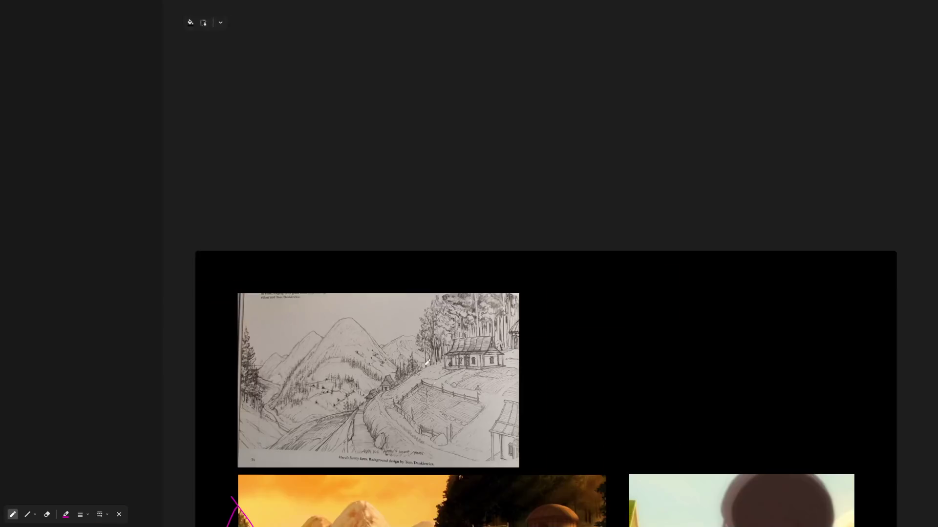
scroll(450, 235, down, 1)
scroll(446, 347, up, 2)
scroll(481, 206, up, 3)
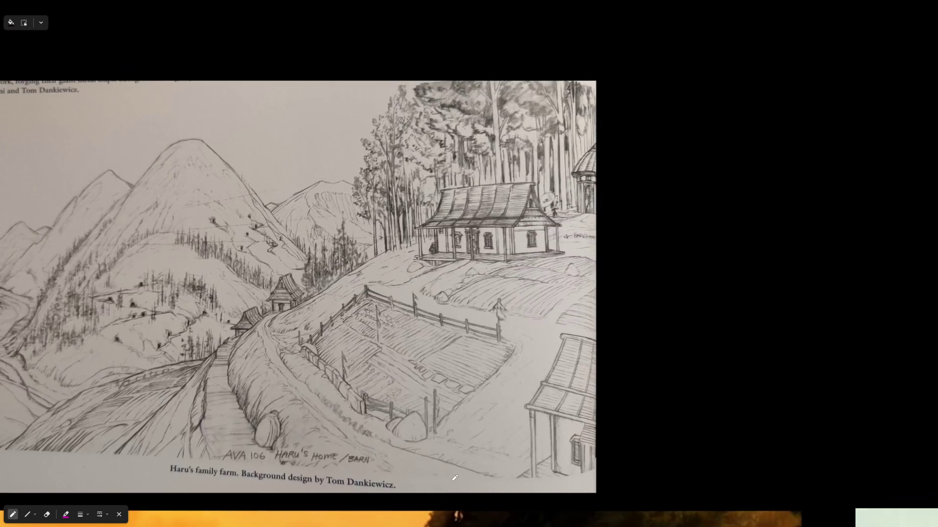
scroll(399, 397, up, 2)
scroll(392, 385, up, 1)
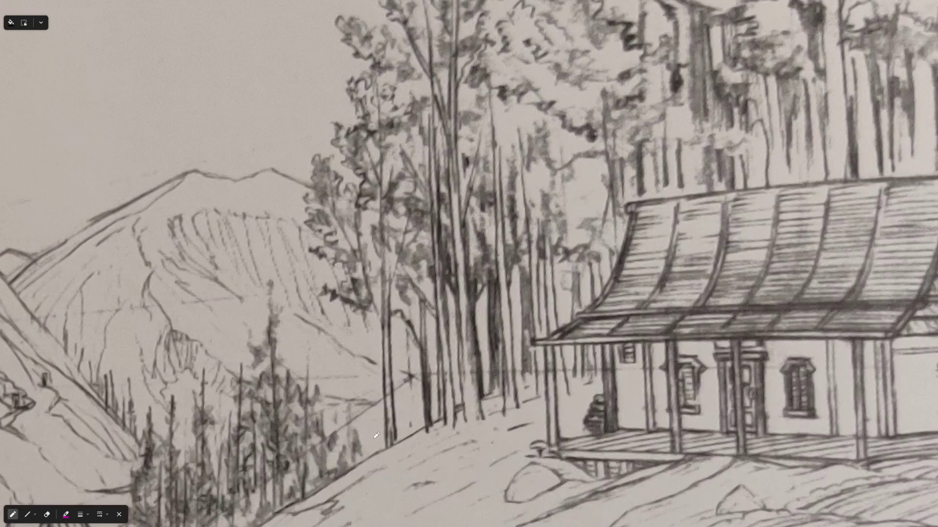
Step: Draw two magenta trunk strokes over the tall trees left of Haru's cabin
drag(379, 452, 301, 161)
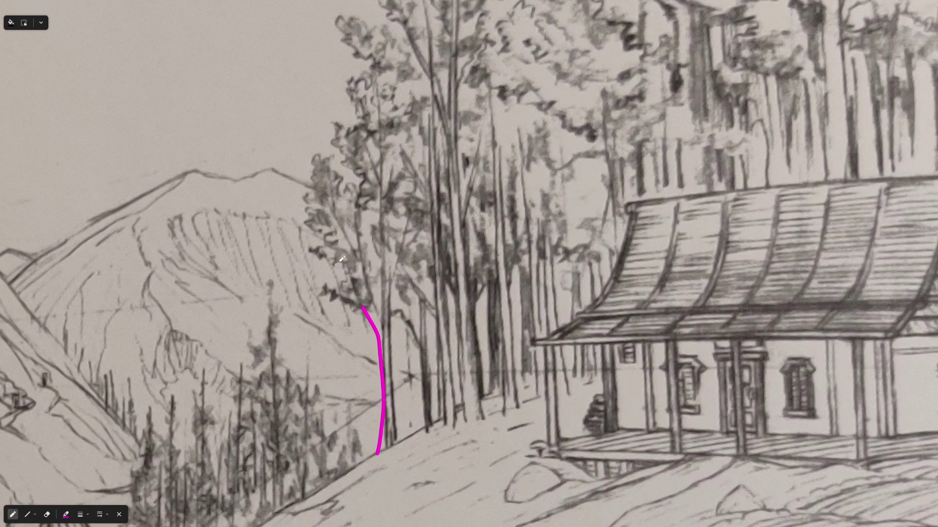
drag(408, 447, 419, 289)
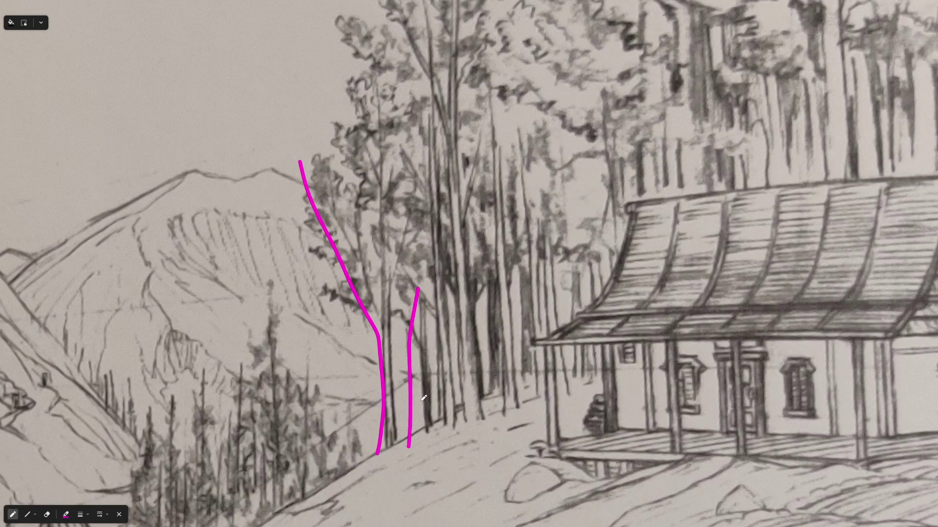
scroll(423, 398, down, 2)
scroll(423, 398, down, 1)
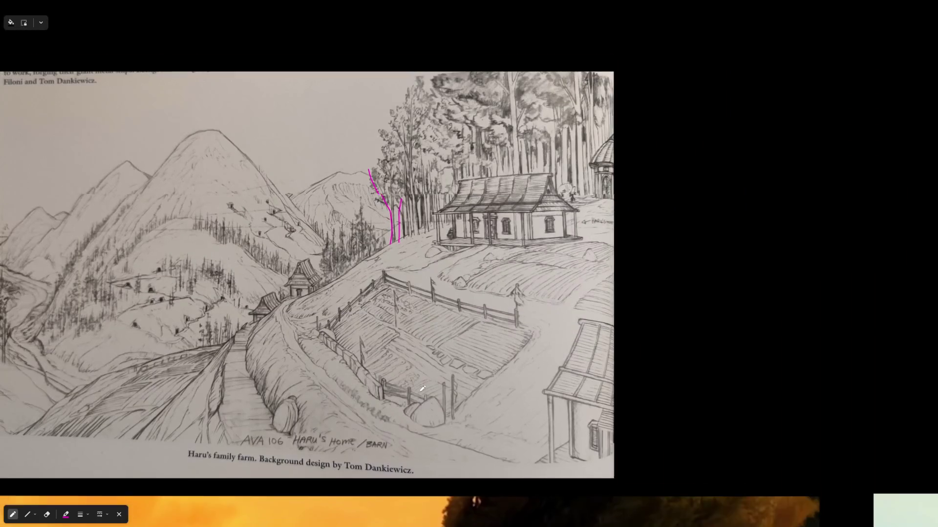
scroll(446, 243, down, 3)
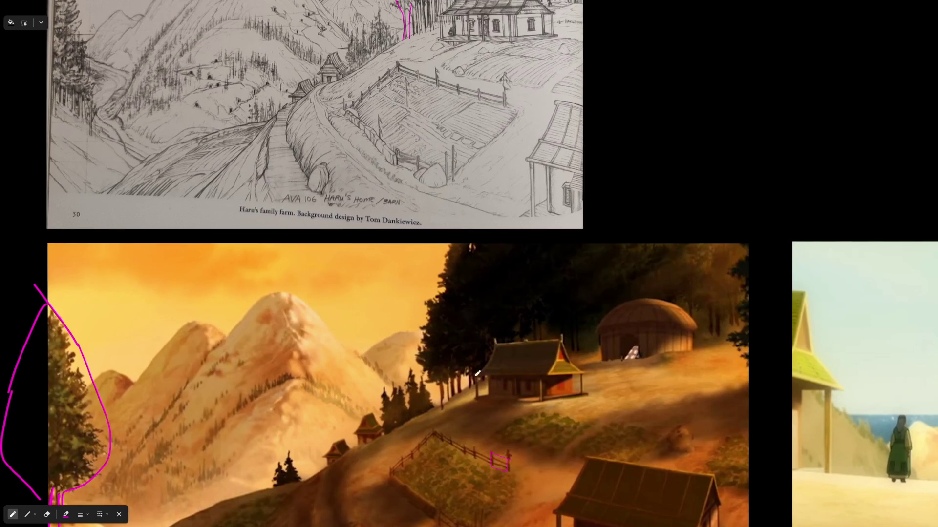
scroll(477, 374, up, 3)
scroll(410, 388, down, 2)
scroll(439, 381, down, 1)
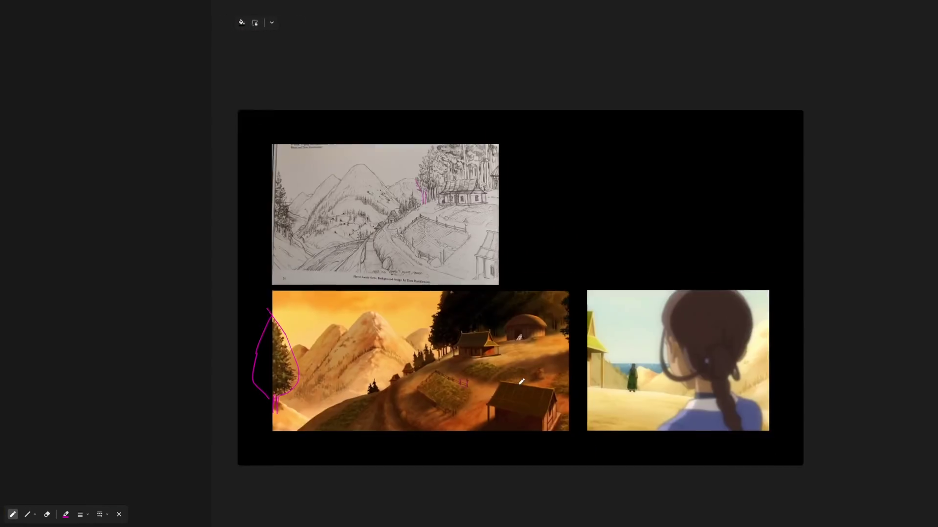
scroll(459, 364, down, 3)
scroll(498, 398, down, 1)
scroll(498, 398, down, 3)
scroll(444, 124, down, 2)
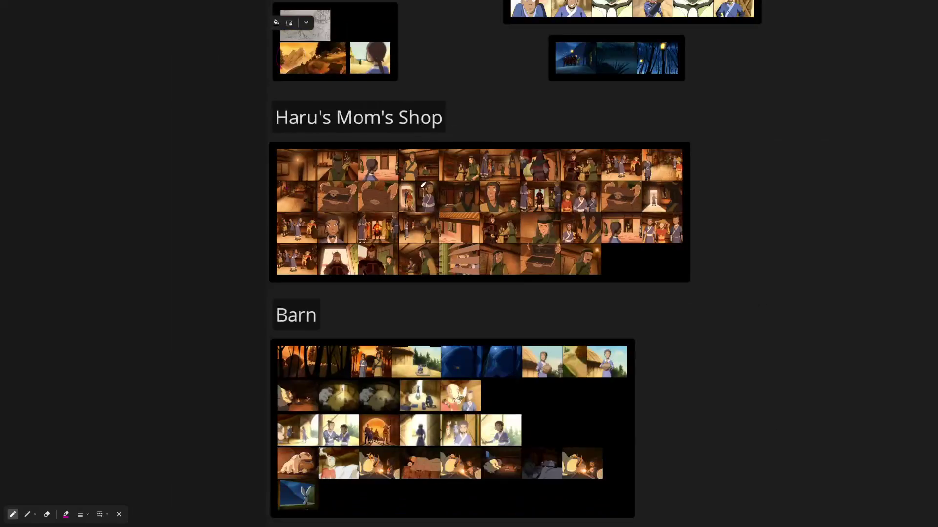
scroll(425, 452, up, 3)
scroll(284, 174, up, 2)
scroll(284, 174, up, 2)
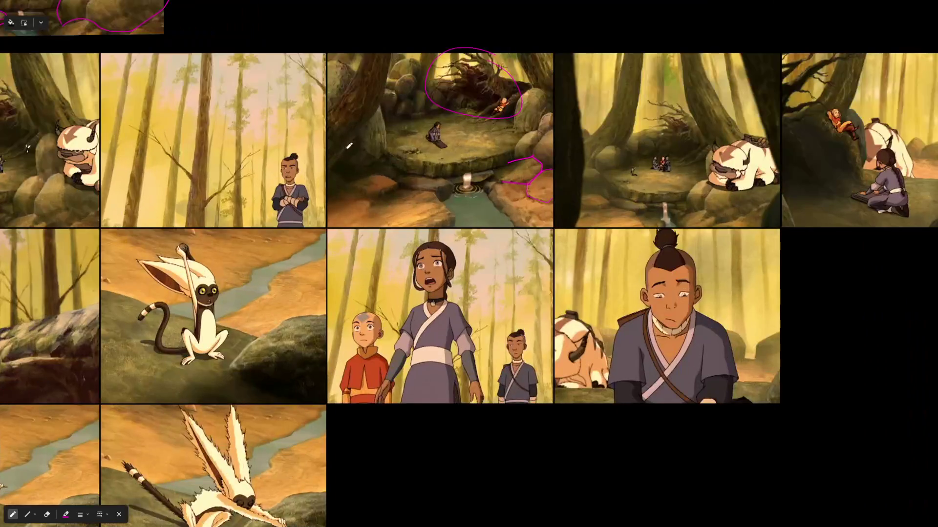
scroll(293, 180, up, 2)
scroll(479, 253, up, 2)
scroll(479, 253, up, 3)
scroll(486, 328, left, 5)
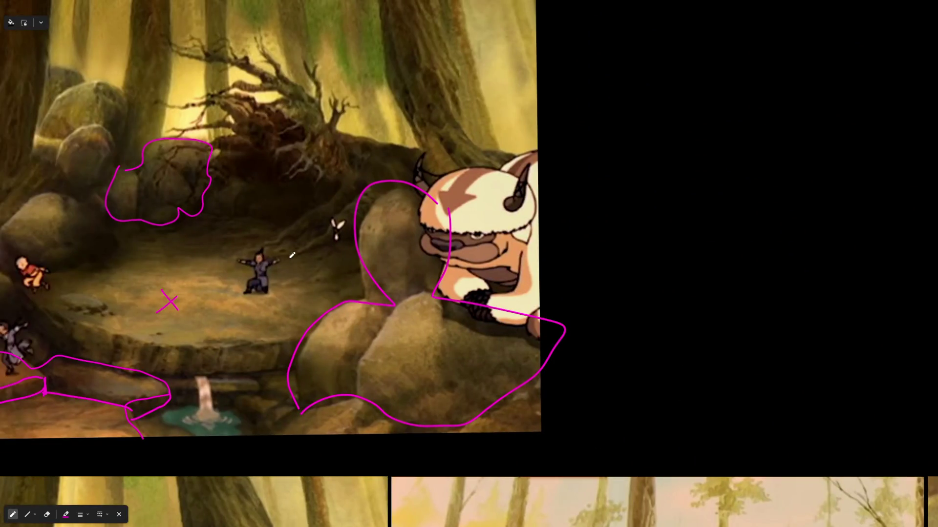
scroll(291, 255, down, 2)
scroll(367, 264, up, 3)
scroll(413, 270, down, 1)
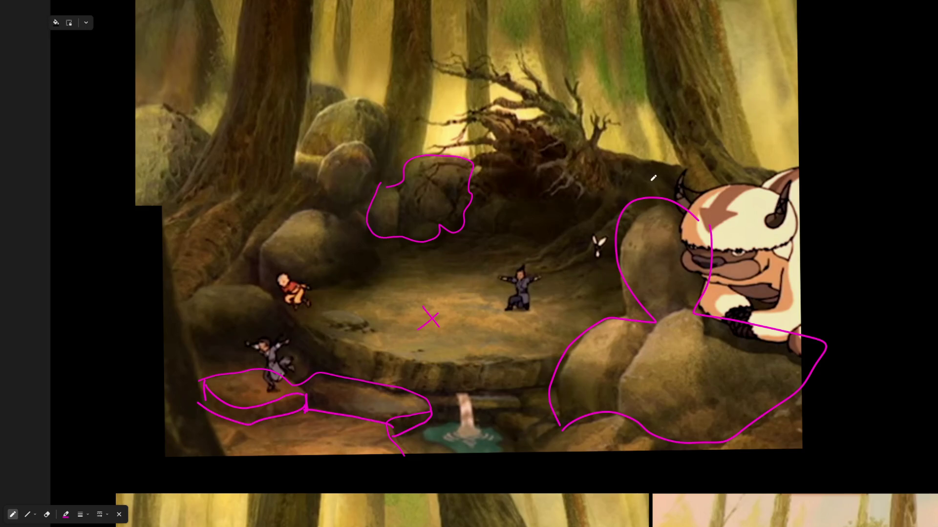
scroll(551, 206, down, 1)
scroll(539, 216, down, 1)
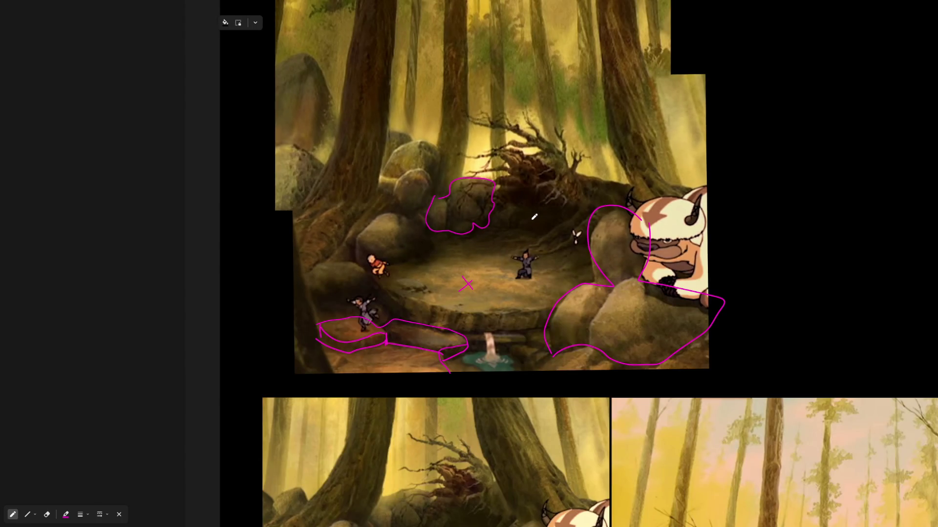
scroll(534, 216, up, 1)
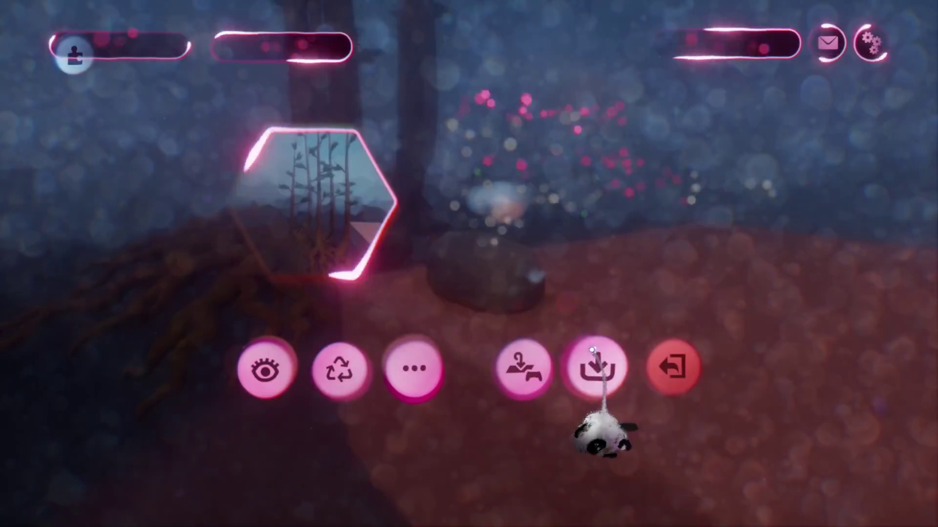
Step: Save a version of Haru's Village Assets online and leave its creation page
click(593, 359)
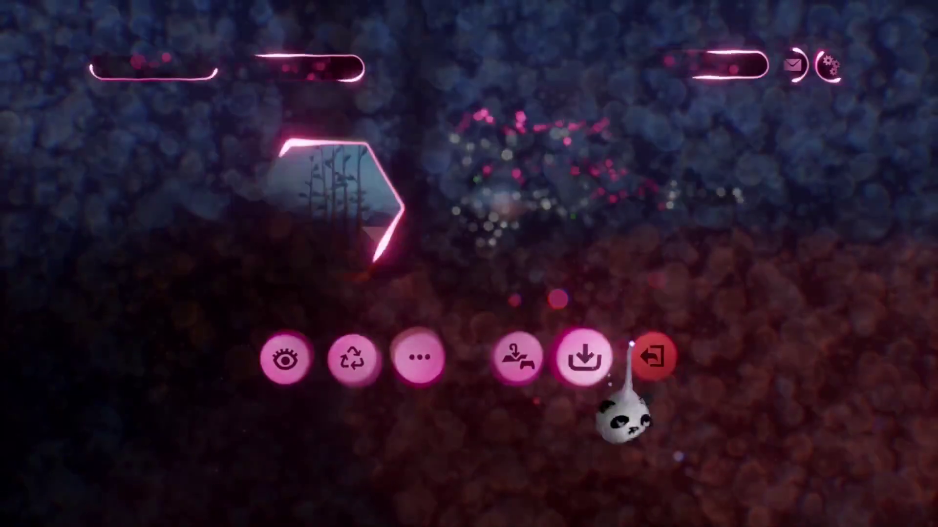
key(Return)
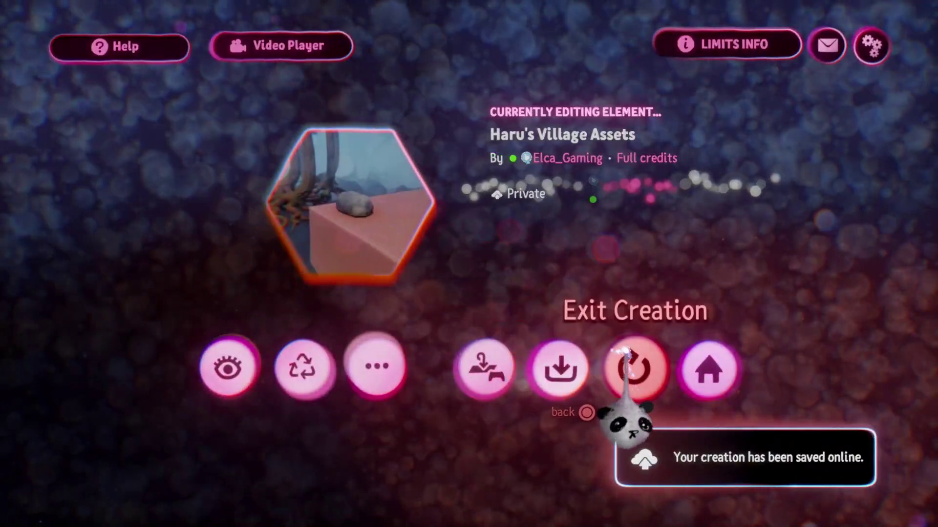
click(626, 362)
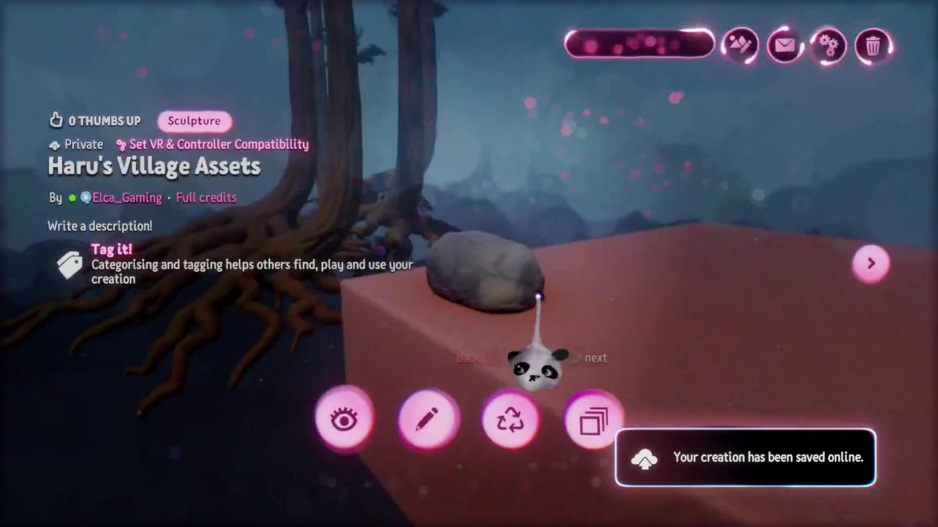
Step: Return to My Creations and open Haru's Village for editing
key(Escape)
click(586, 330)
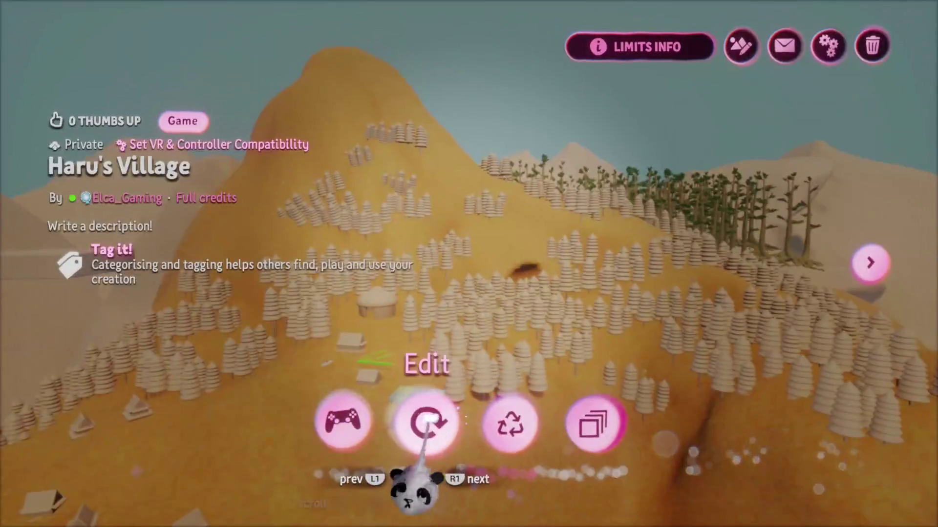
click(430, 418)
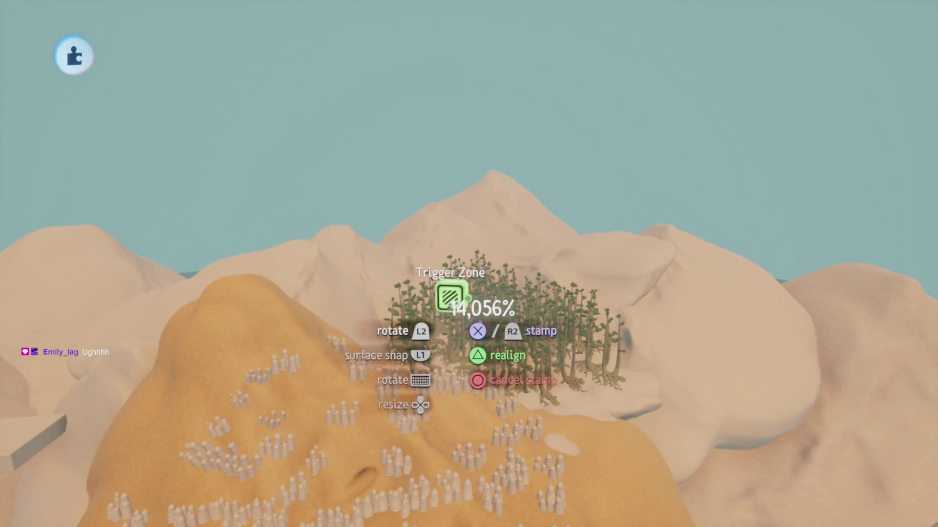
Step: Stamp a trigger zone over the tall trees and adjust the view onto the hills
click(448, 270)
drag(450, 306, 424, 222)
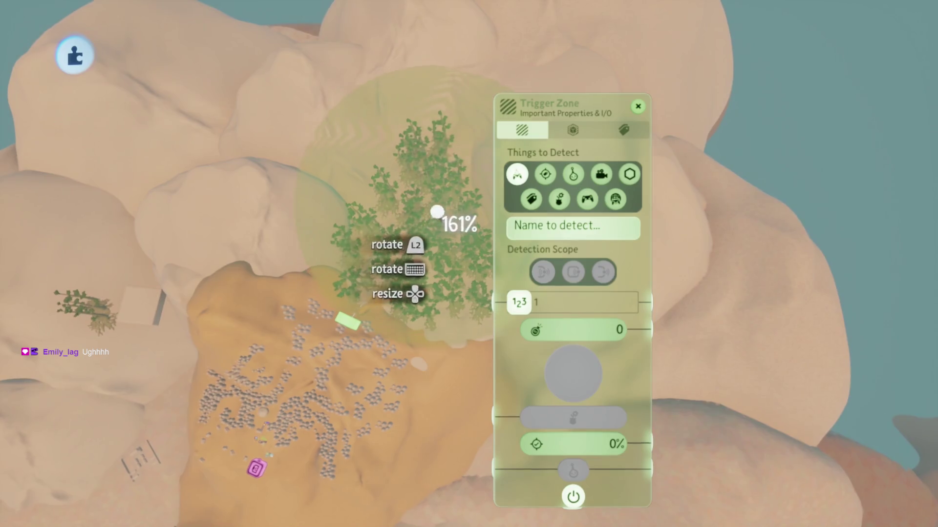
drag(446, 211, 450, 209)
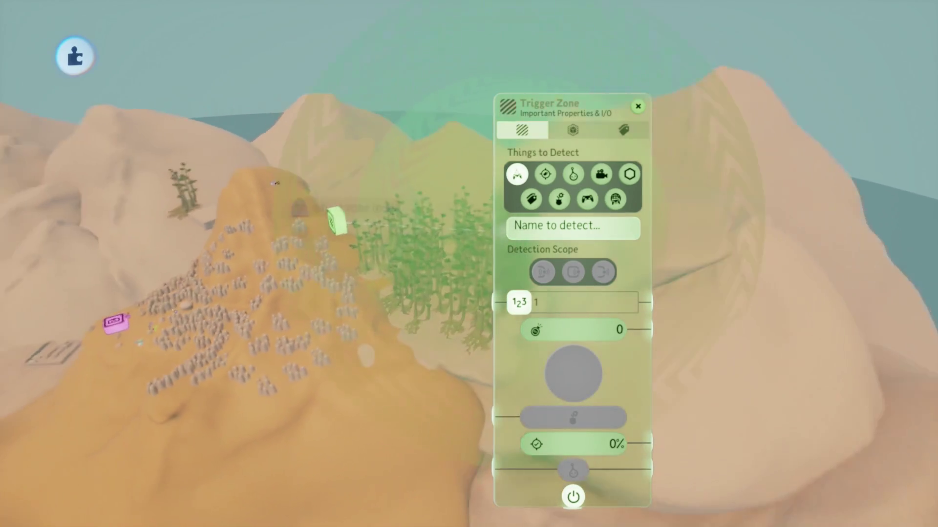
key(Escape)
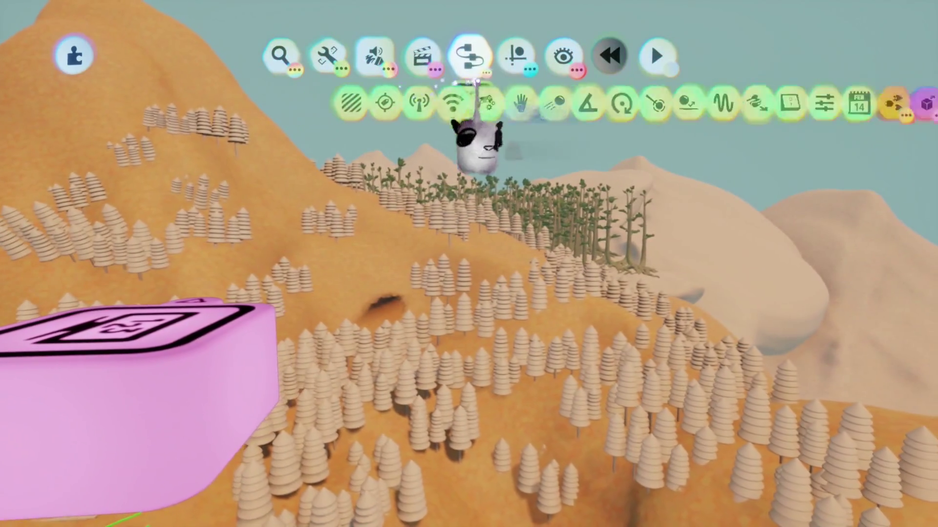
Step: Stamp a Microchip from the Gadgets menu among the hillside trees of Haru's Village
click(478, 88)
drag(421, 139, 455, 136)
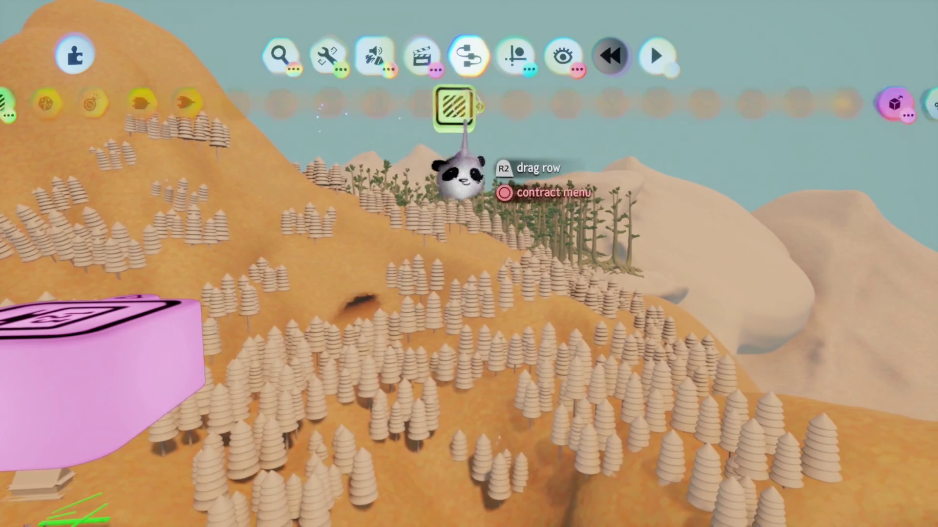
click(387, 189)
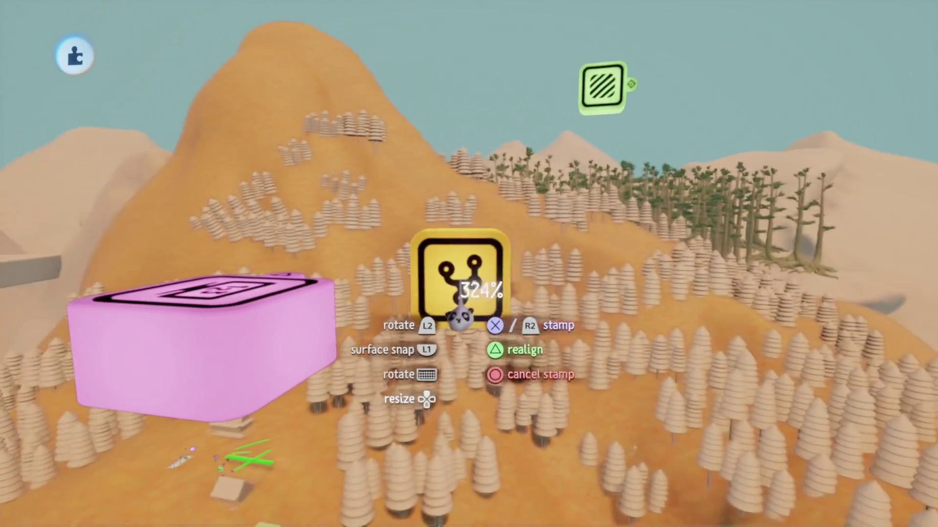
scroll(480, 308, up, 5)
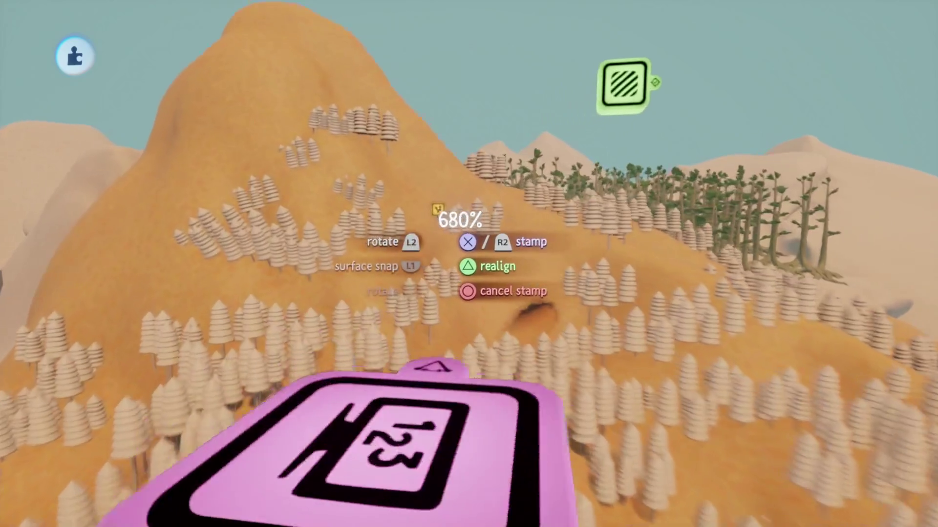
scroll(444, 212, up, 3)
scroll(440, 209, up, 3)
scroll(433, 198, up, 3)
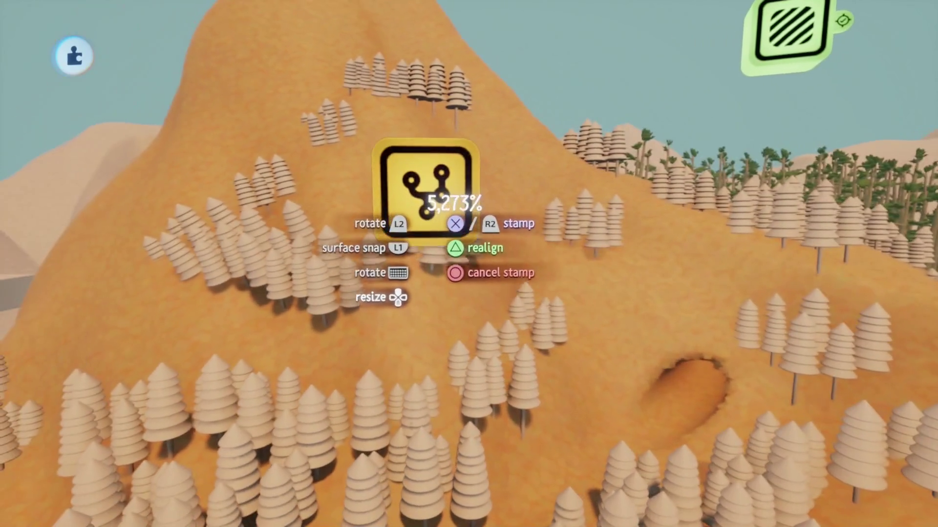
scroll(419, 175, up, 3)
click(421, 179)
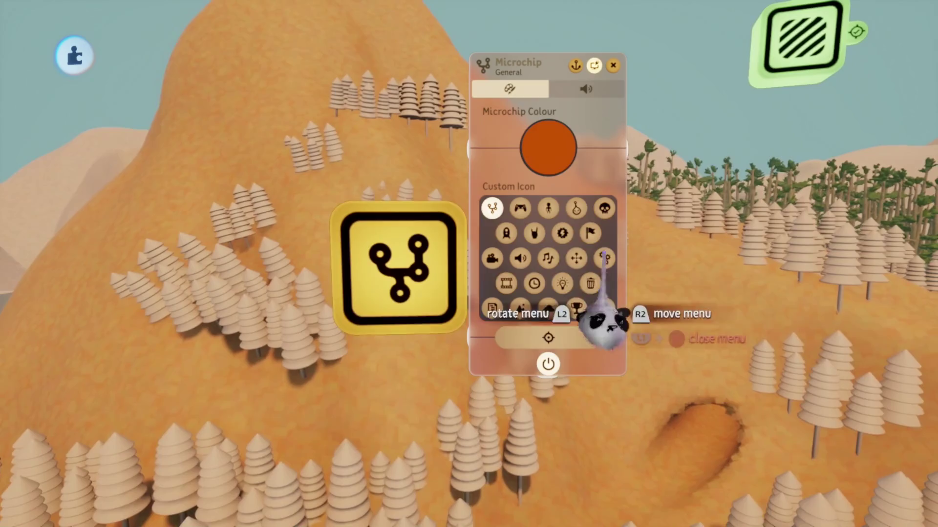
Step: Give the microchip the gears icon and rename it 'World'
click(604, 258)
click(518, 62)
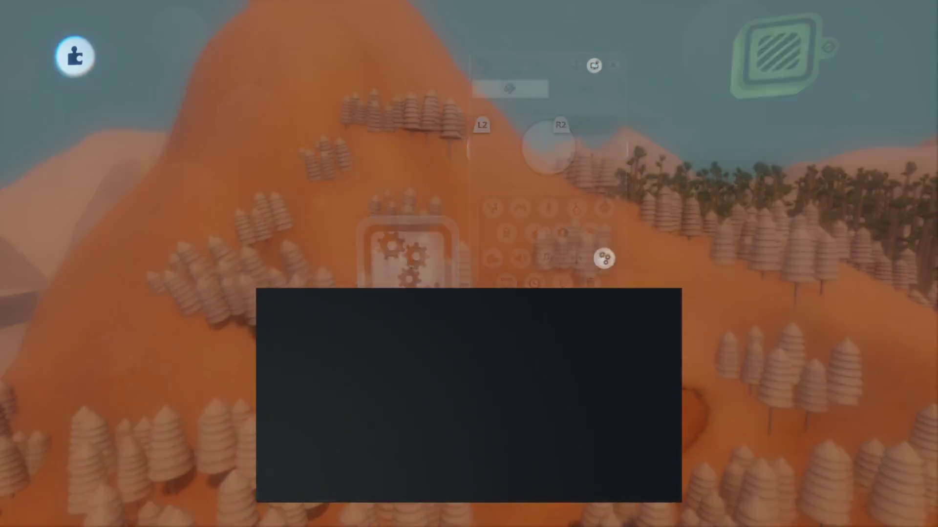
text(World)
key(Return)
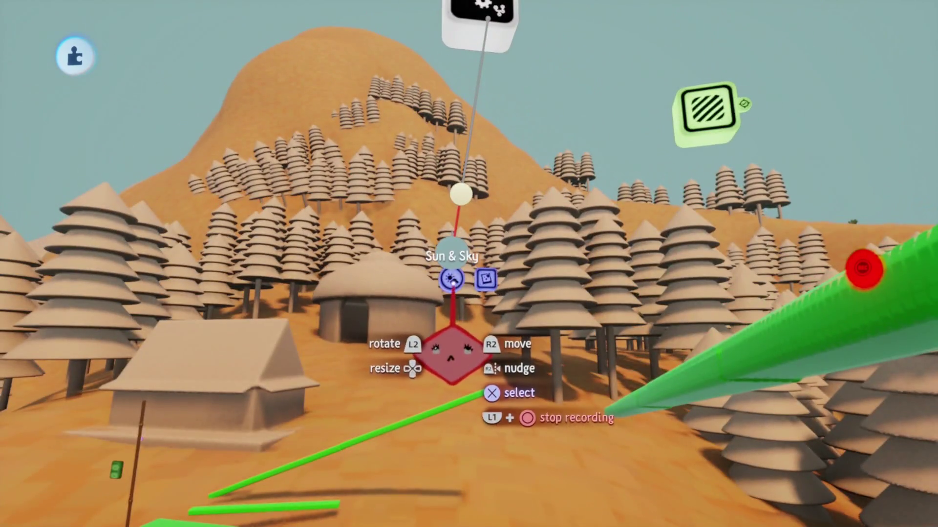
Step: In the Sun & Sky gadget's Sky Properties, bring up the numeric keypad for Fog Range
click(451, 279)
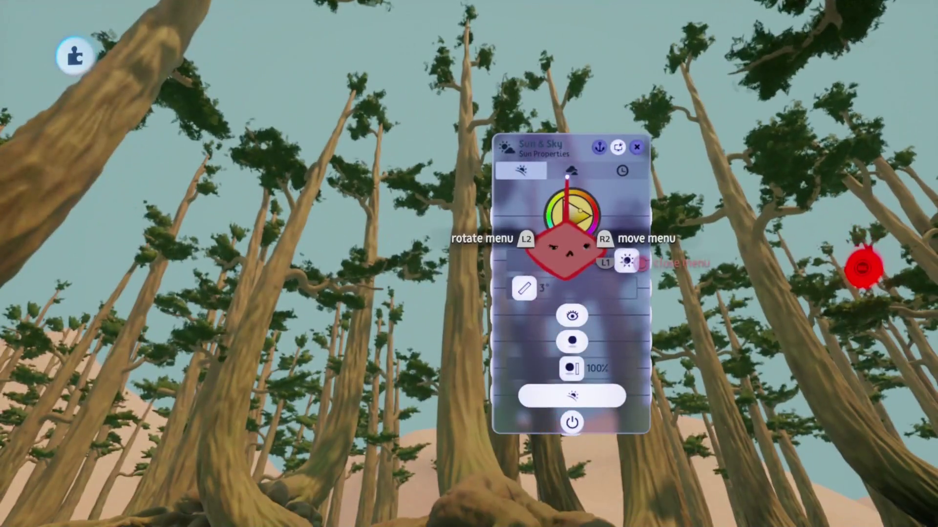
click(570, 171)
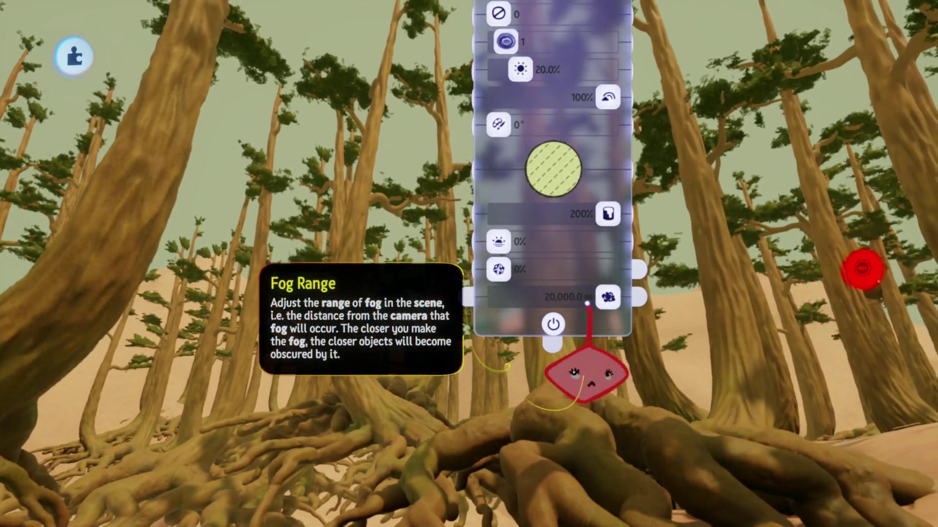
click(587, 300)
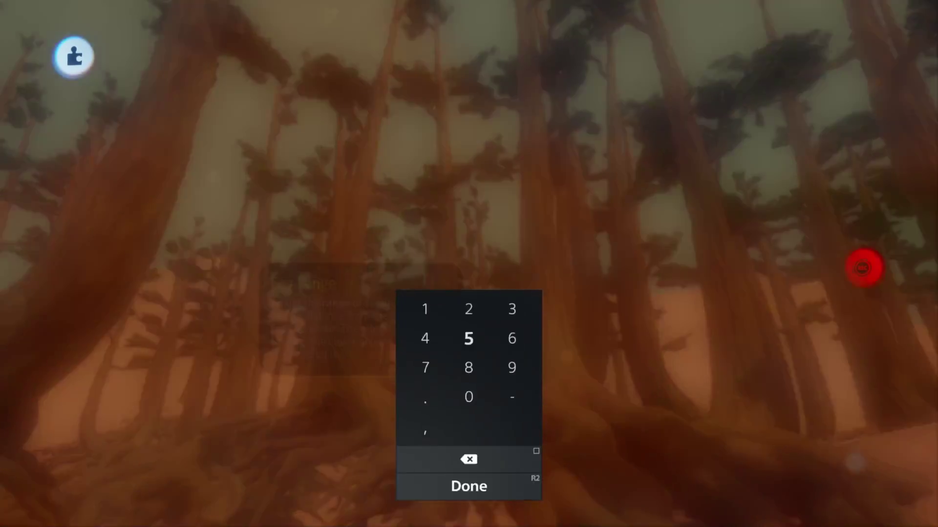
text(5000)
Step: Set Fog Range to 5000 then pull it down to about 611.1 m, and choose a warm yellow Sky Tint
key(Return)
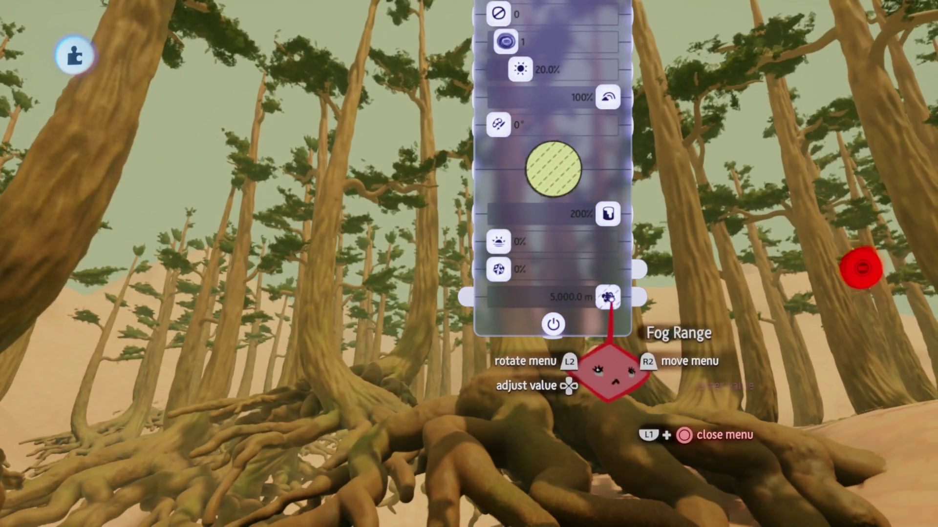
drag(608, 297, 272, 388)
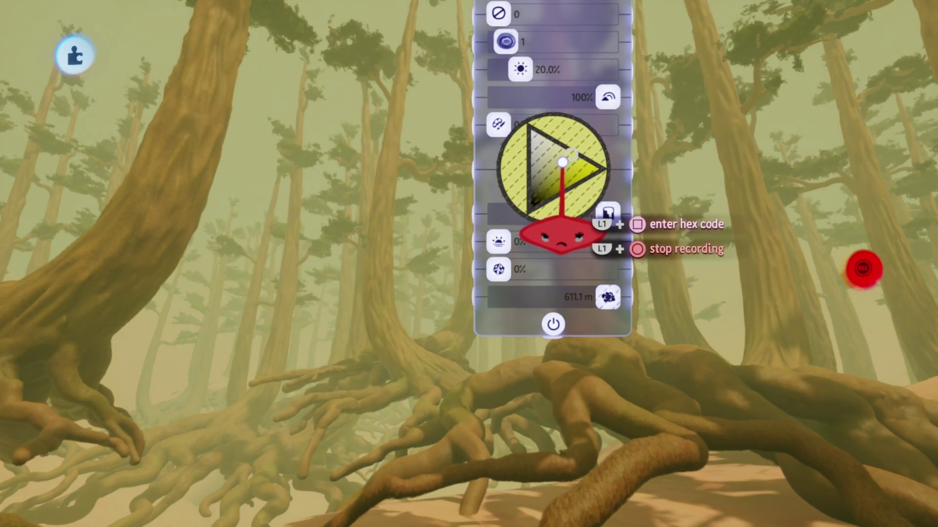
click(568, 164)
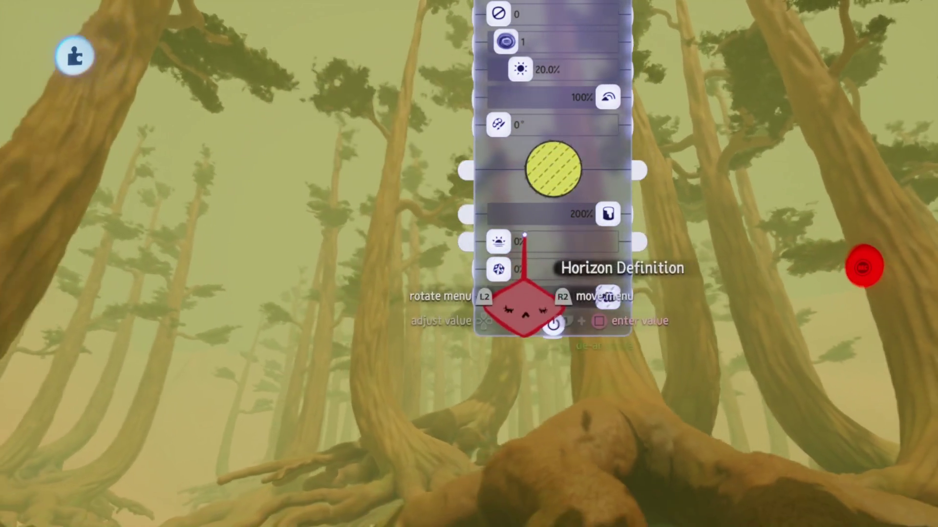
drag(541, 193, 522, 156)
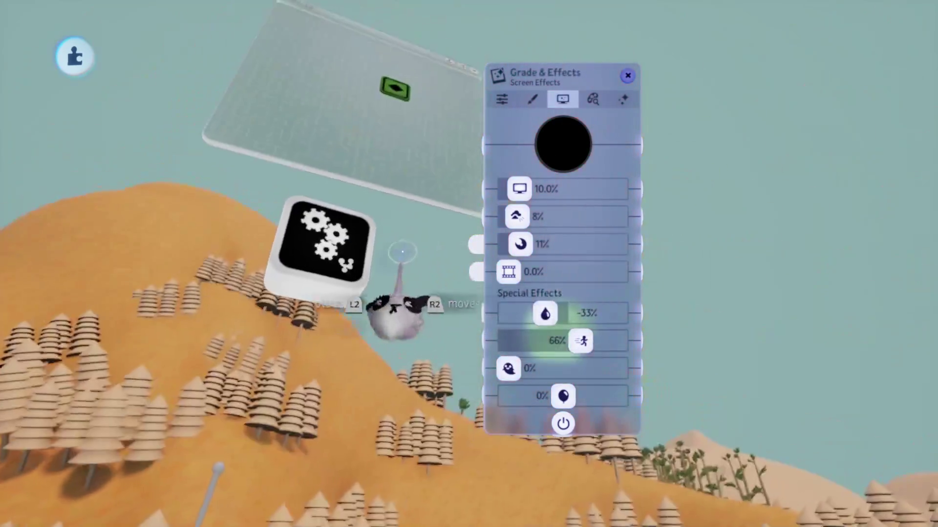
Step: In Grade & Effects Colour Tinting, darken the Shadows tint to near black
click(533, 99)
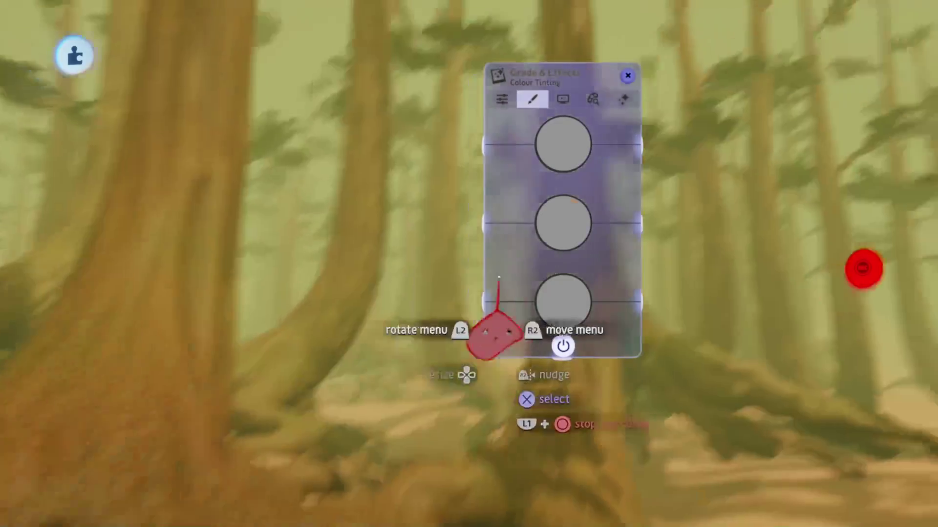
click(562, 145)
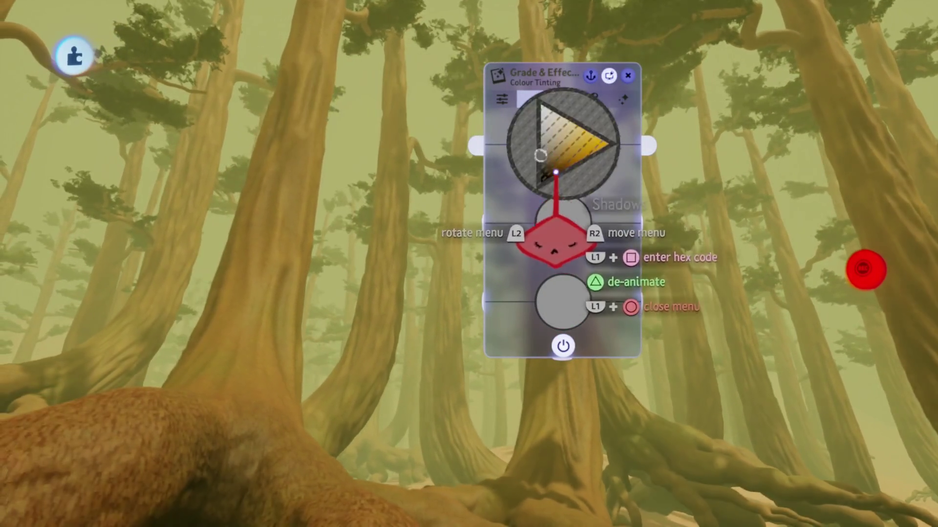
click(556, 242)
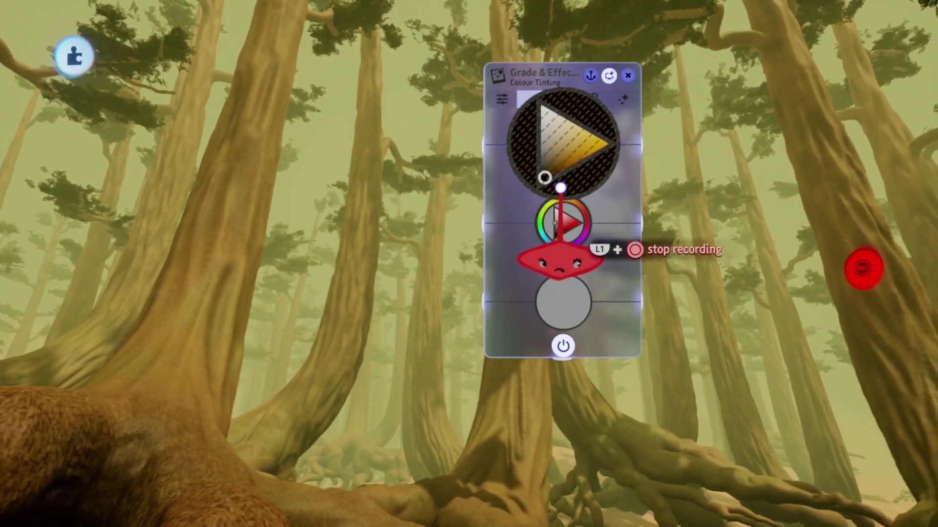
click(559, 241)
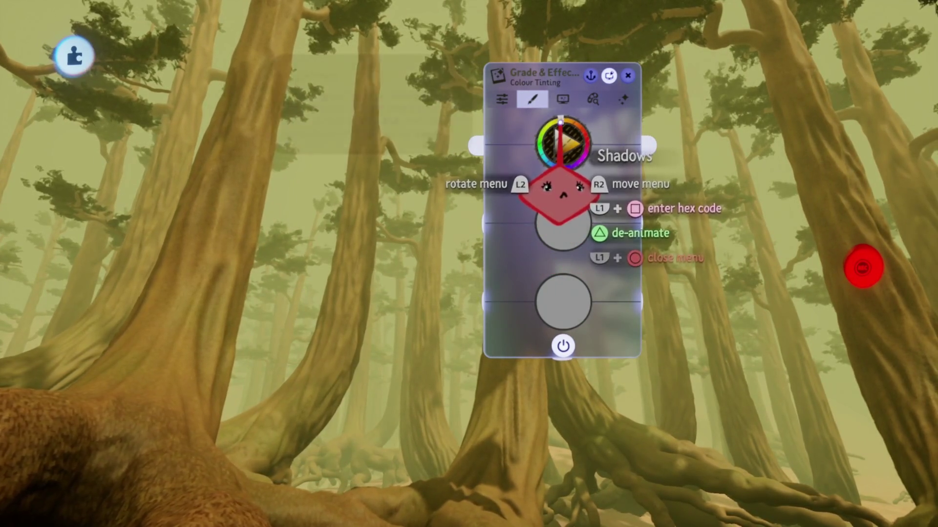
click(560, 229)
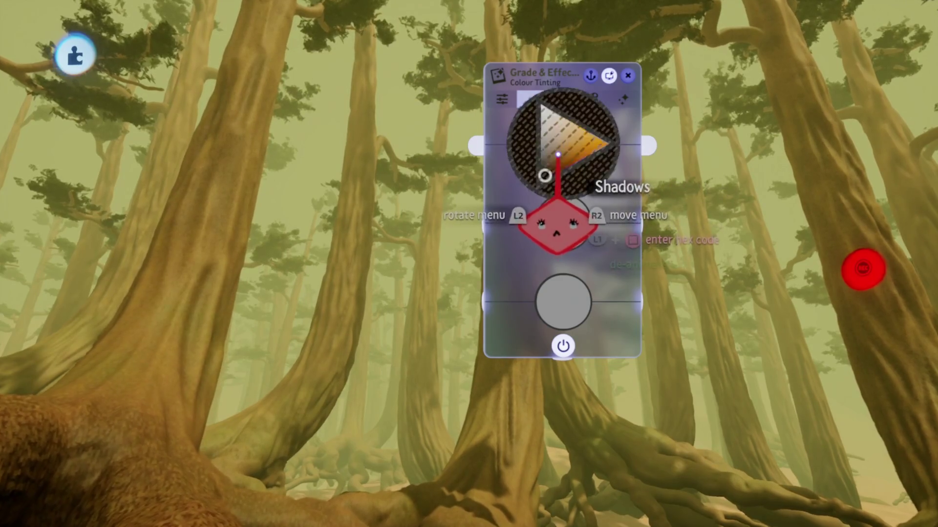
drag(578, 229, 560, 251)
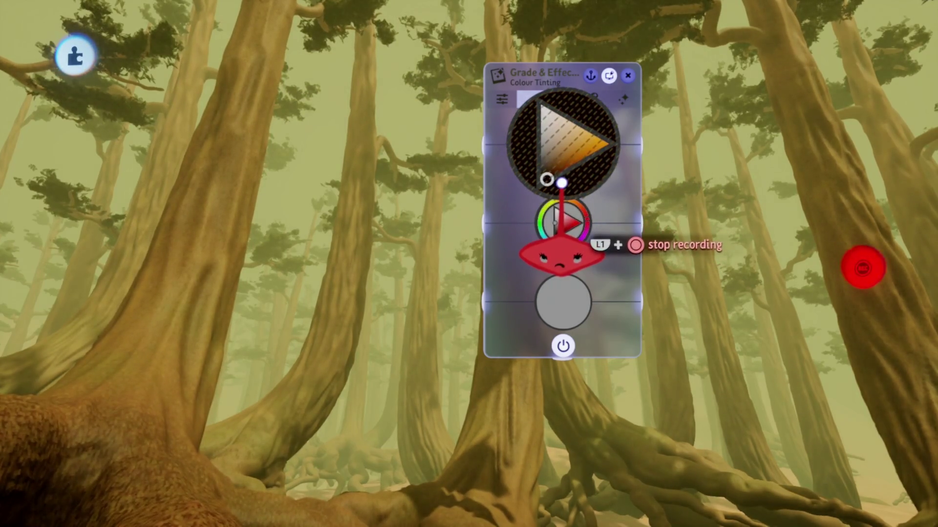
Step: Lighten the Highlights to warm gold and tint the Mid-Tones darker orange, confirming both
click(564, 293)
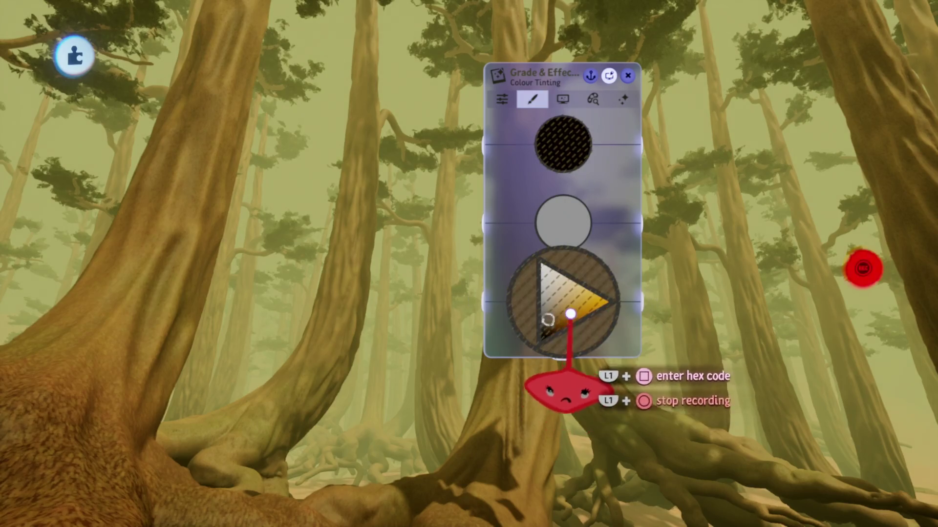
drag(570, 314, 574, 321)
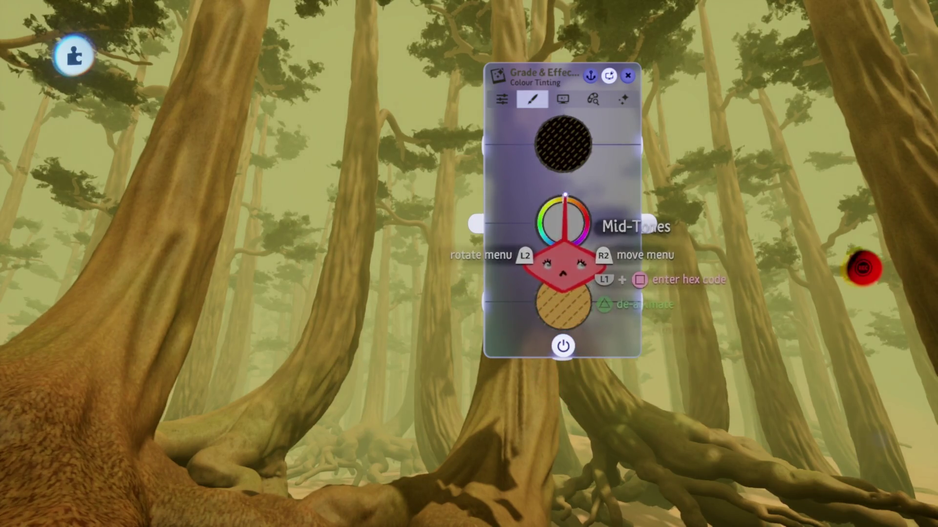
mouse_move(563, 294)
mouse_down()
mouse_move(570, 312)
mouse_move(555, 318)
mouse_move(563, 311)
mouse_move(568, 321)
mouse_up()
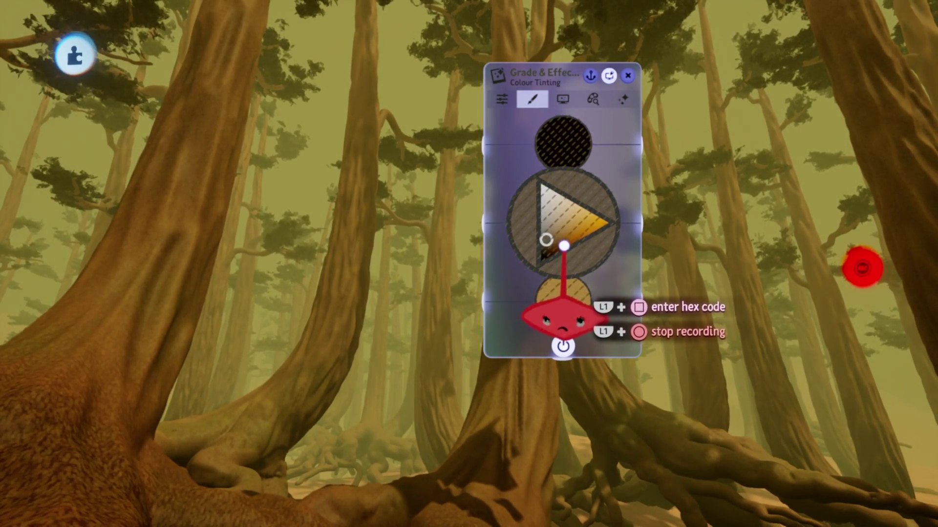
click(563, 246)
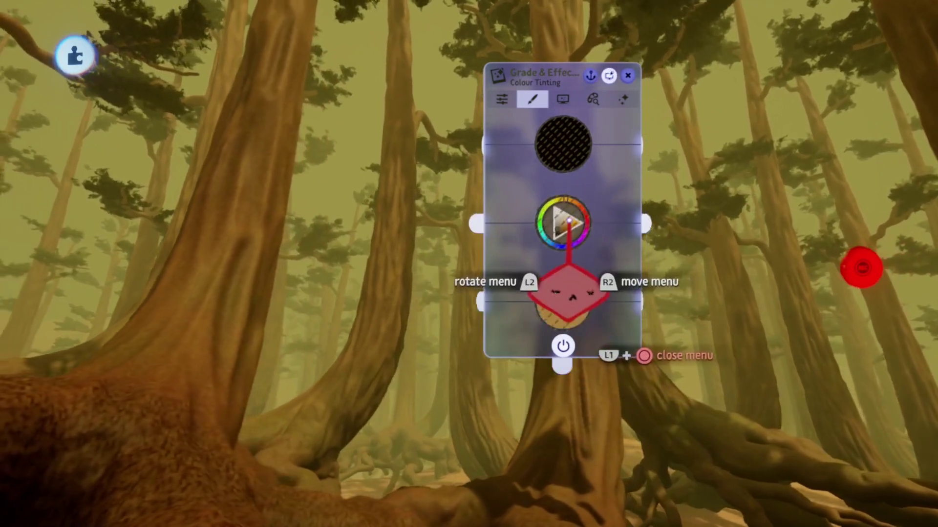
click(563, 297)
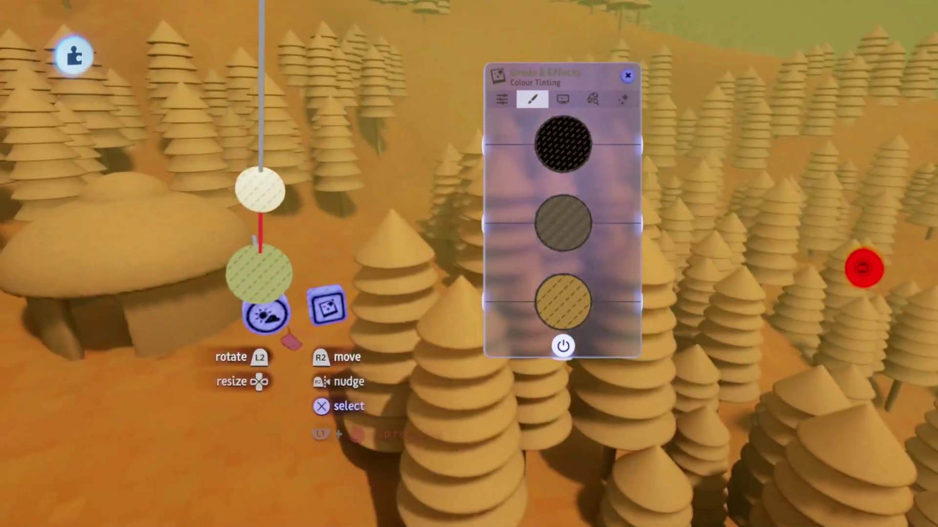
Step: Raise the Sun & Sky sun brightness slider up through 410% to 568%
click(357, 323)
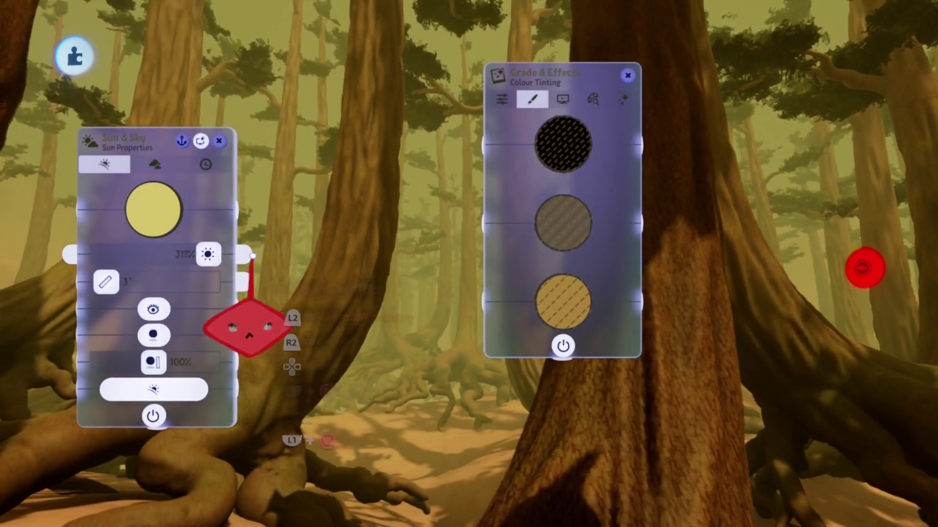
drag(247, 322, 202, 326)
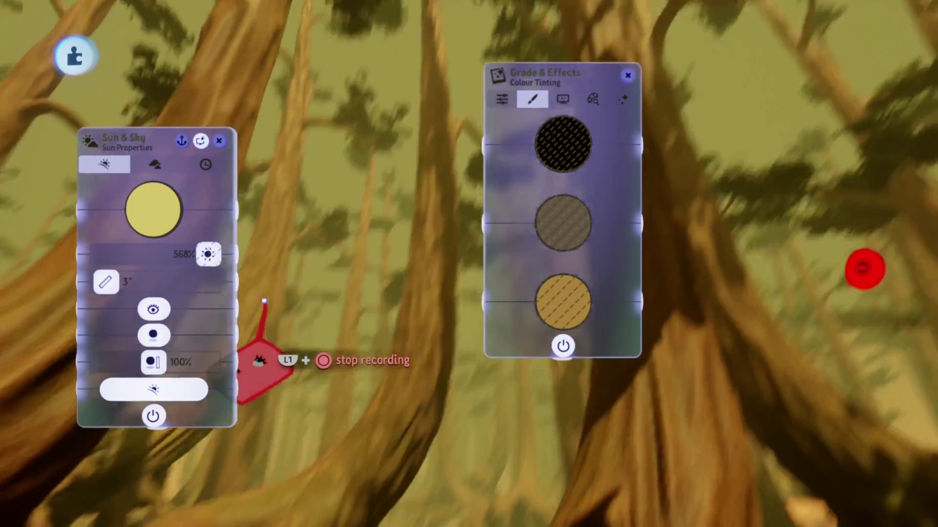
drag(271, 319, 223, 362)
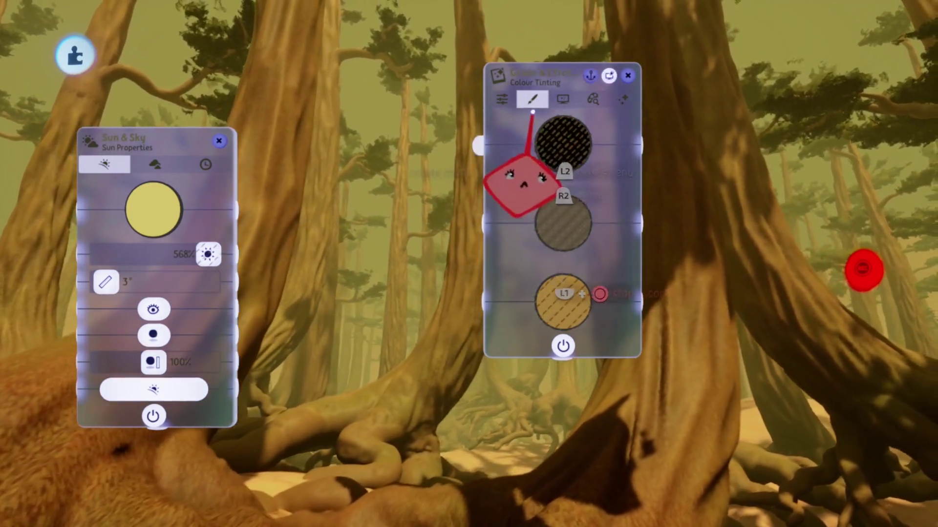
Step: Flip the Grade & Effects tabs, stop recording, and close both gadget panels
click(563, 101)
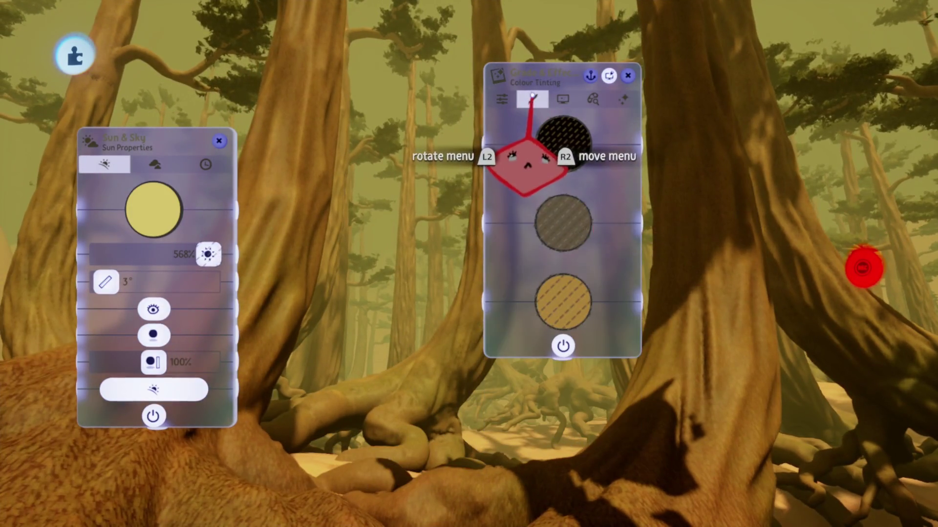
click(503, 100)
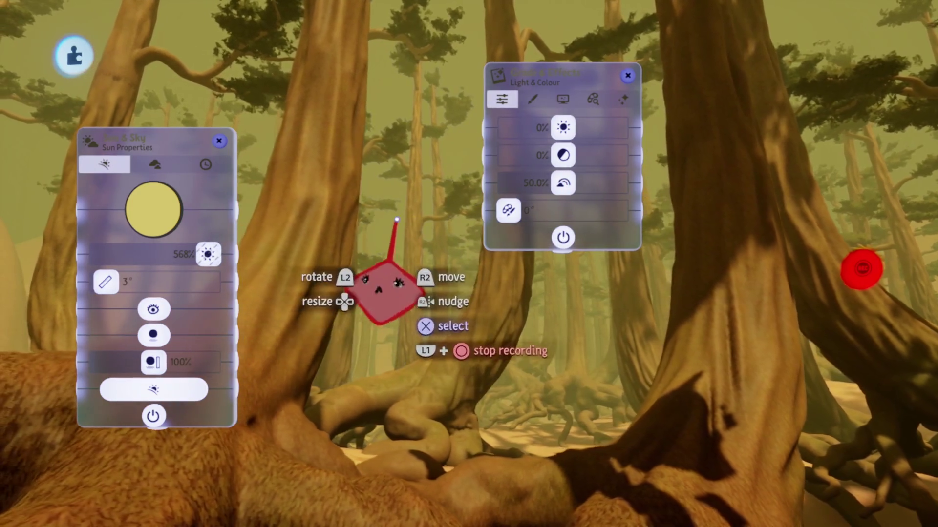
key(Escape)
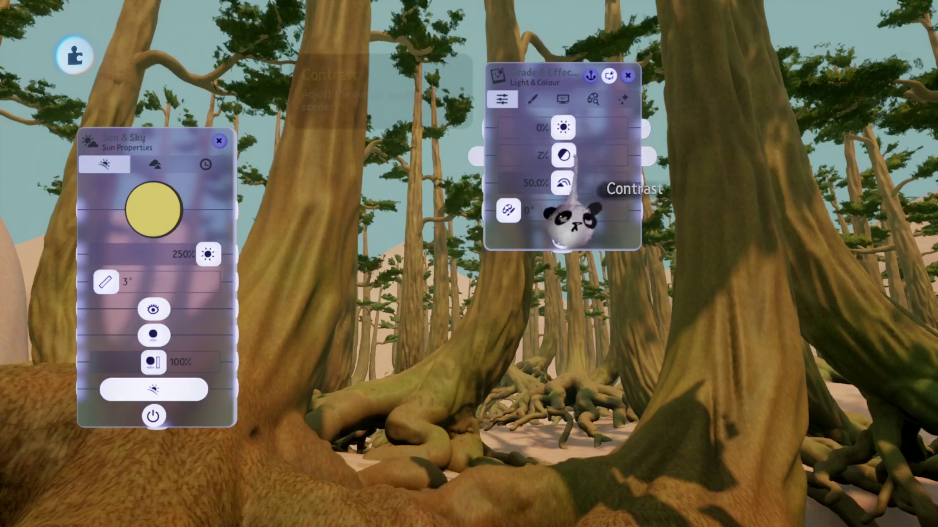
key(Escape)
key(Escape)
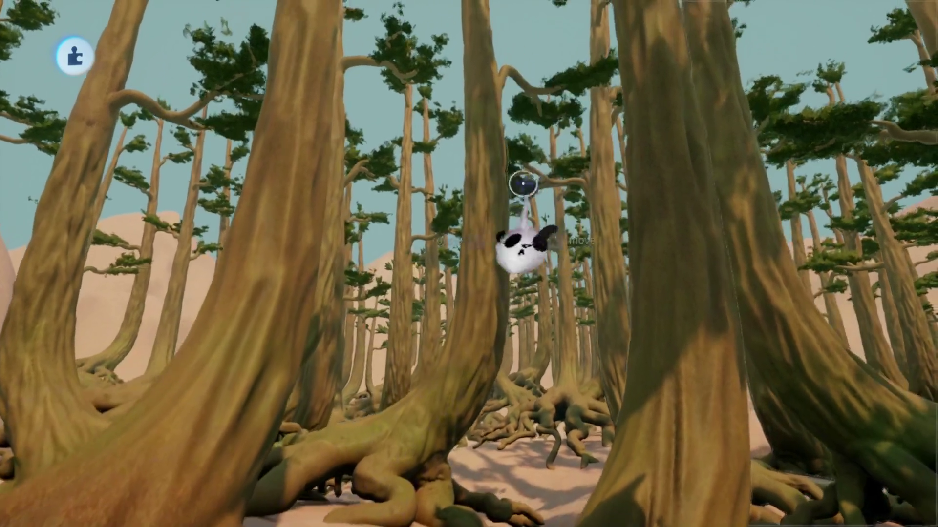